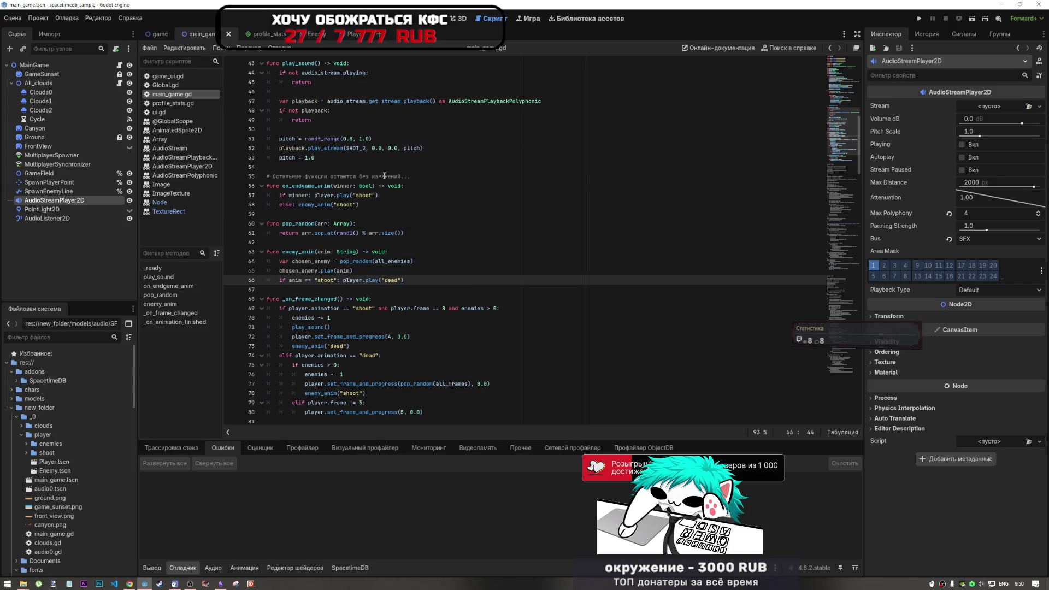
Move through main_game.gd around comment line 55, the _ready function and on_endgame_anim(true).
click(406, 177)
scroll(396, 330, up, 3)
scroll(396, 330, up, 5)
click(412, 346)
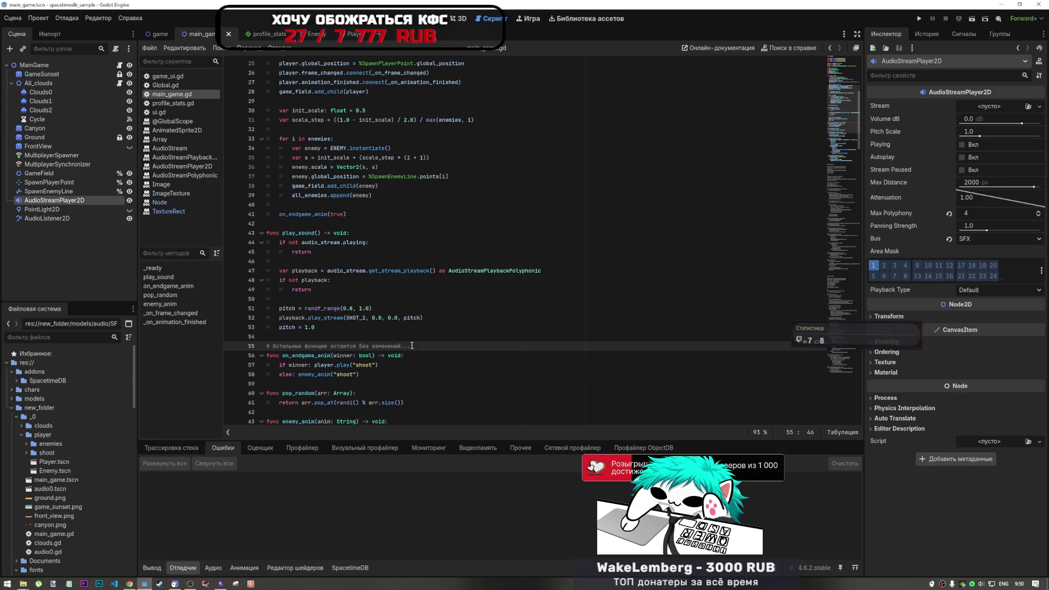
click(344, 337)
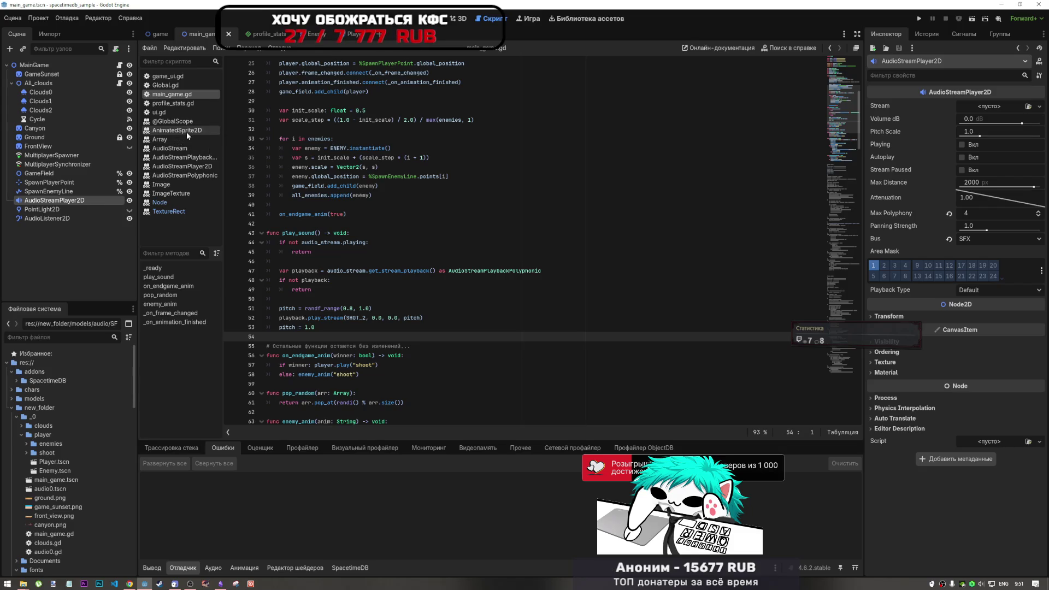
click(311, 129)
scroll(305, 174, up, 4)
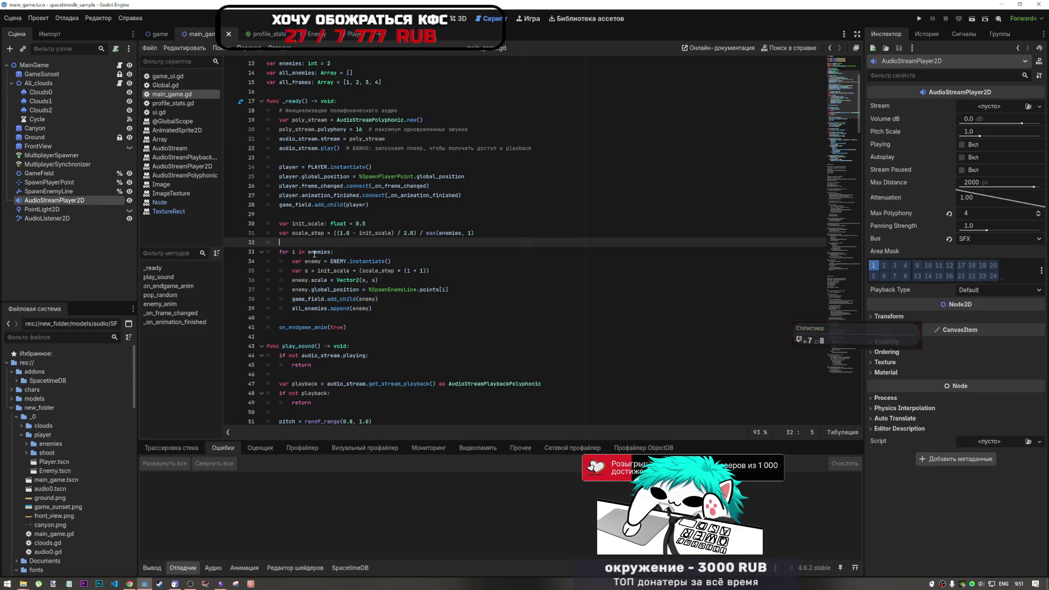
click(354, 327)
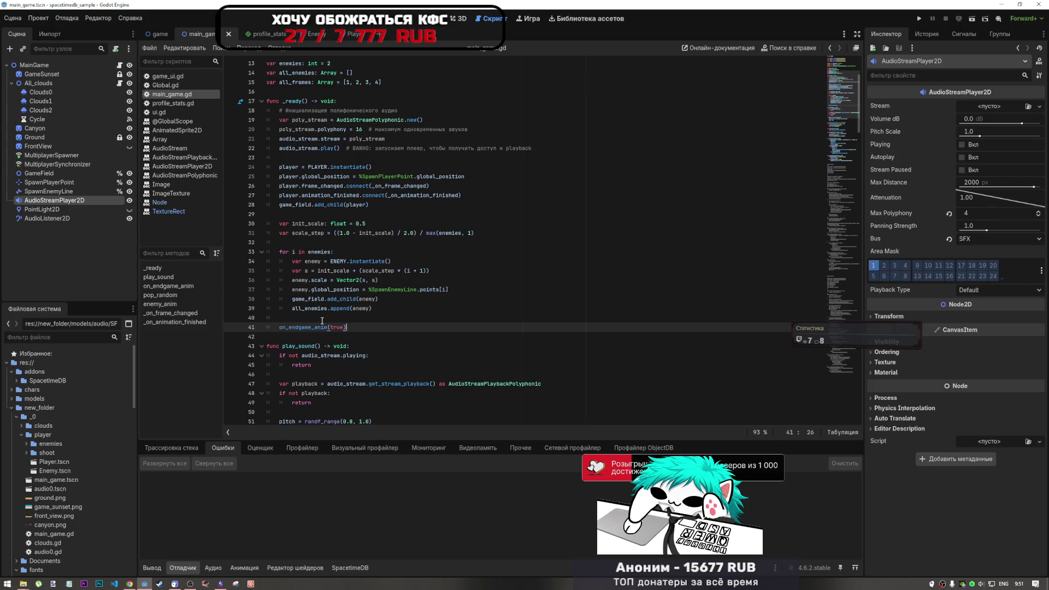
drag(279, 318, 267, 317)
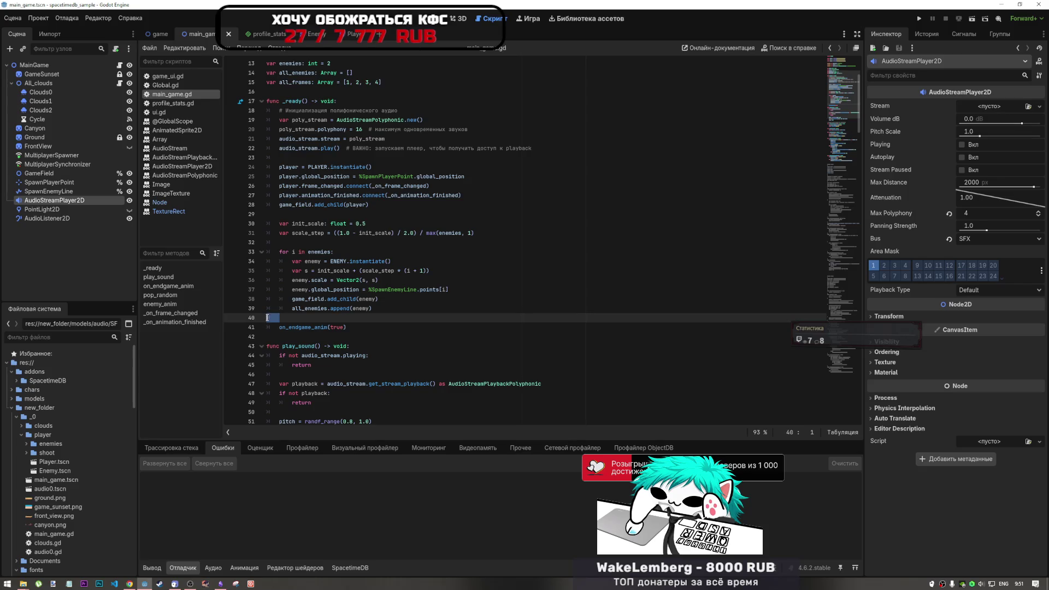
click(363, 326)
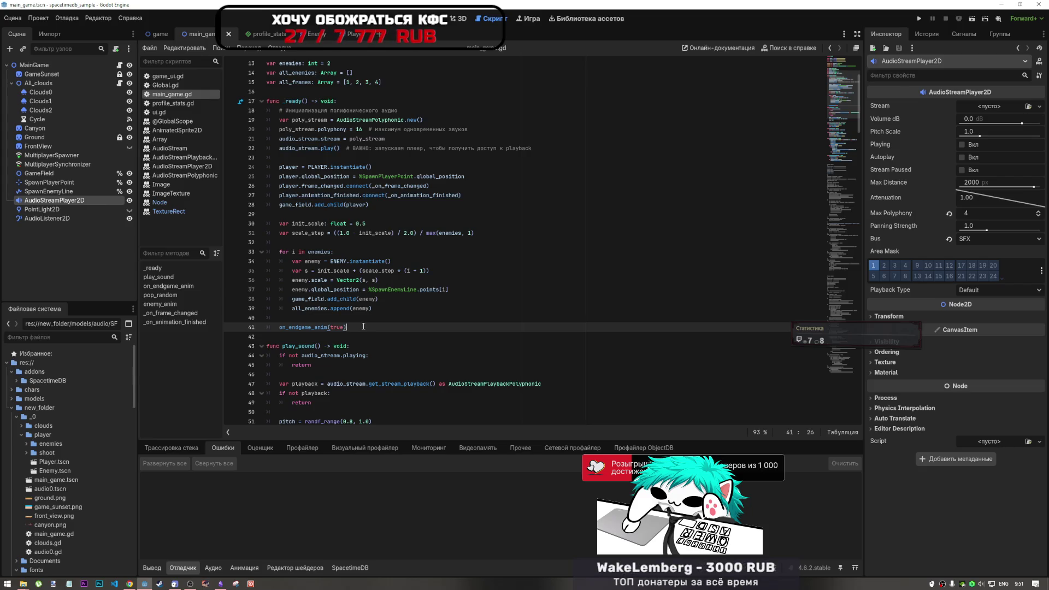
click(353, 319)
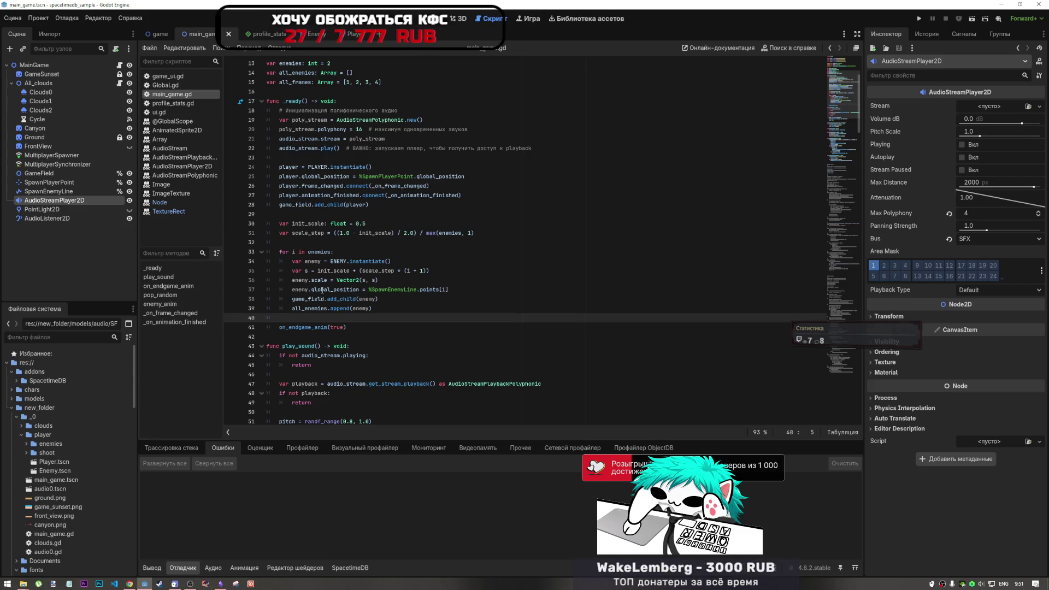
scroll(323, 291, down, 3)
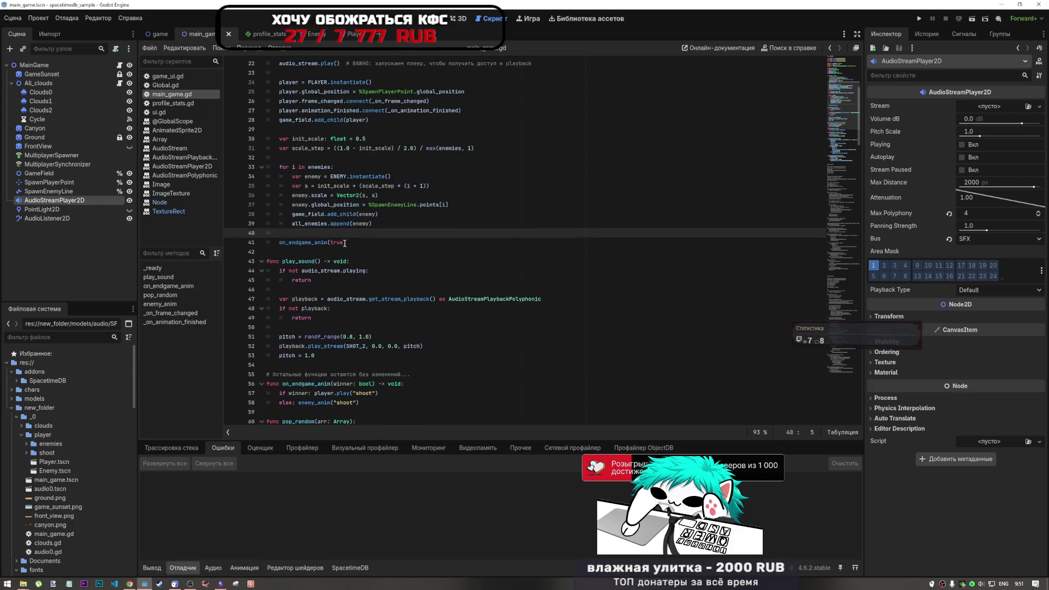
Return the caret to line 41 in on_endgame_anim(true) and run the duel scene.
key(ctrl+a)
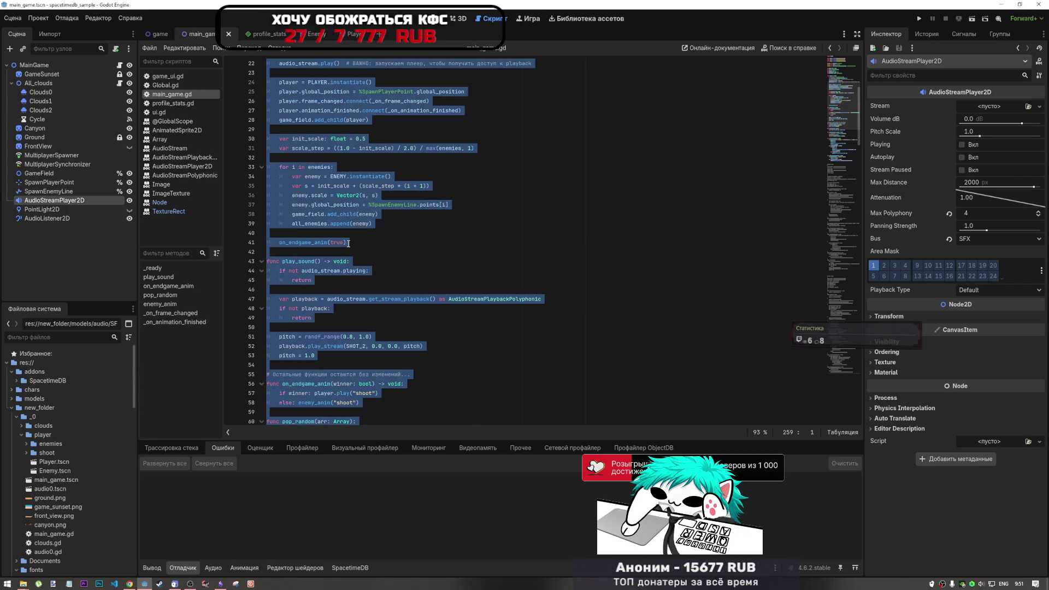
key(ctrl+z)
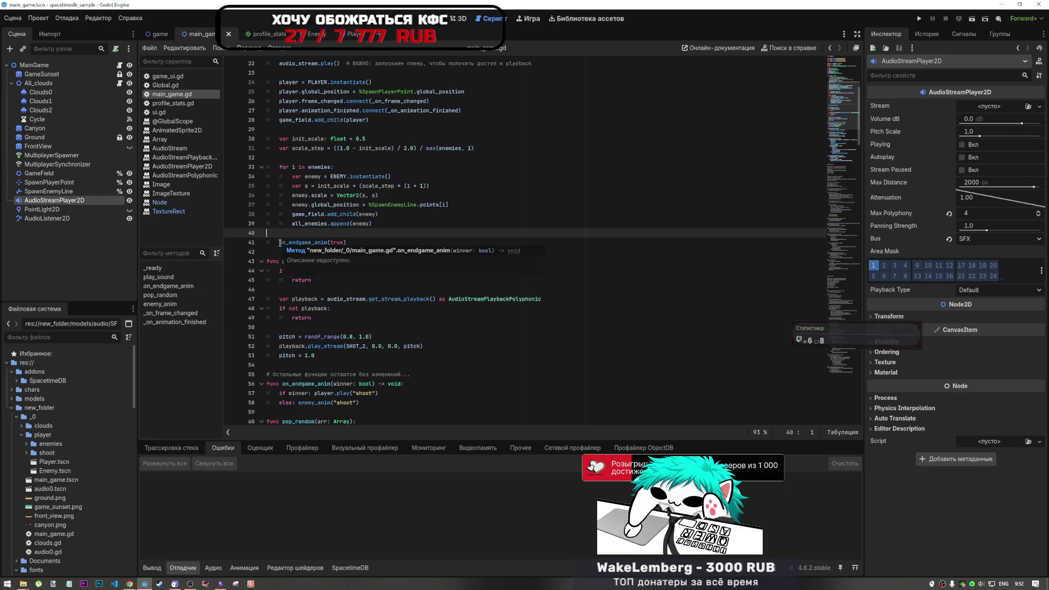
mouse_move(280, 242)
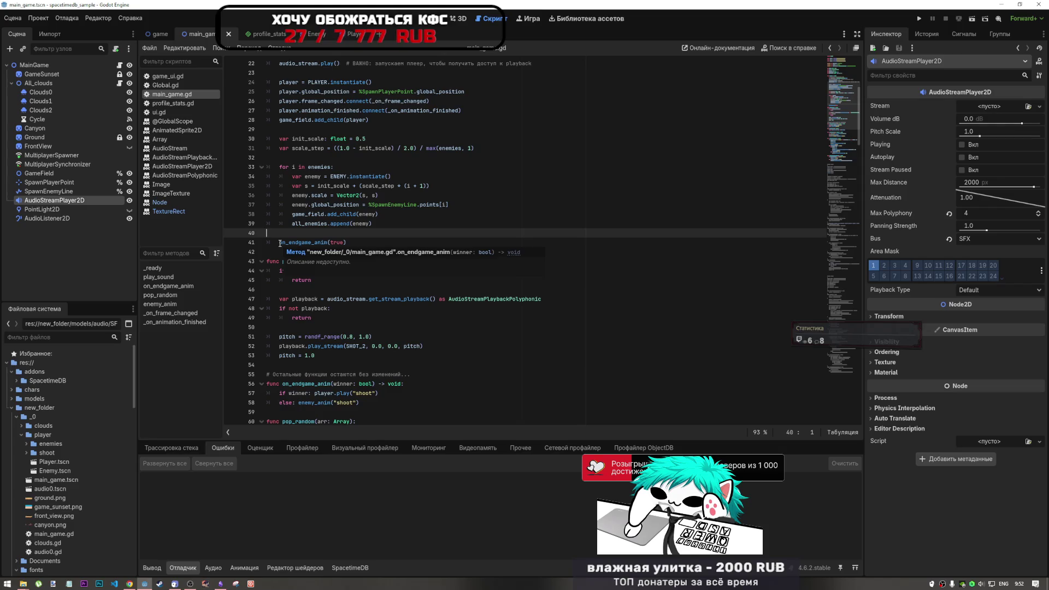
key(Down)
key(Down)
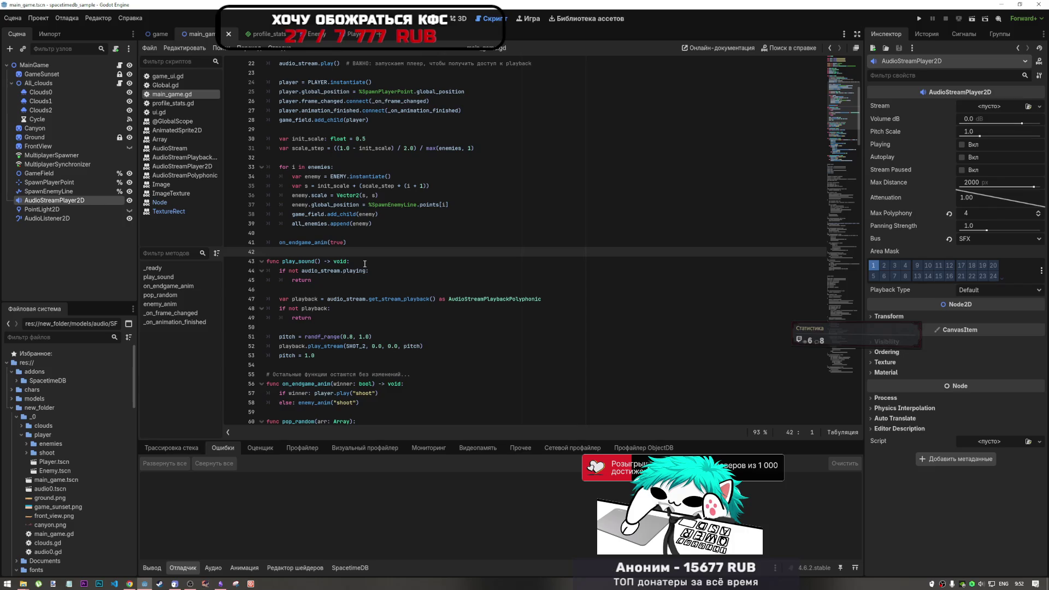
key(Down)
key(Down)
key(Down)
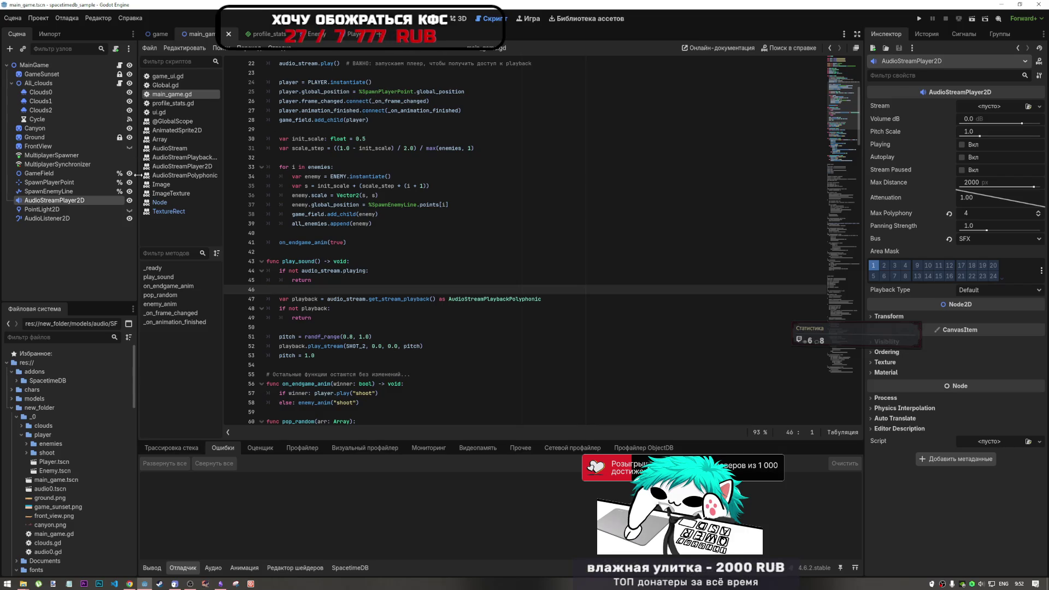
click(319, 242)
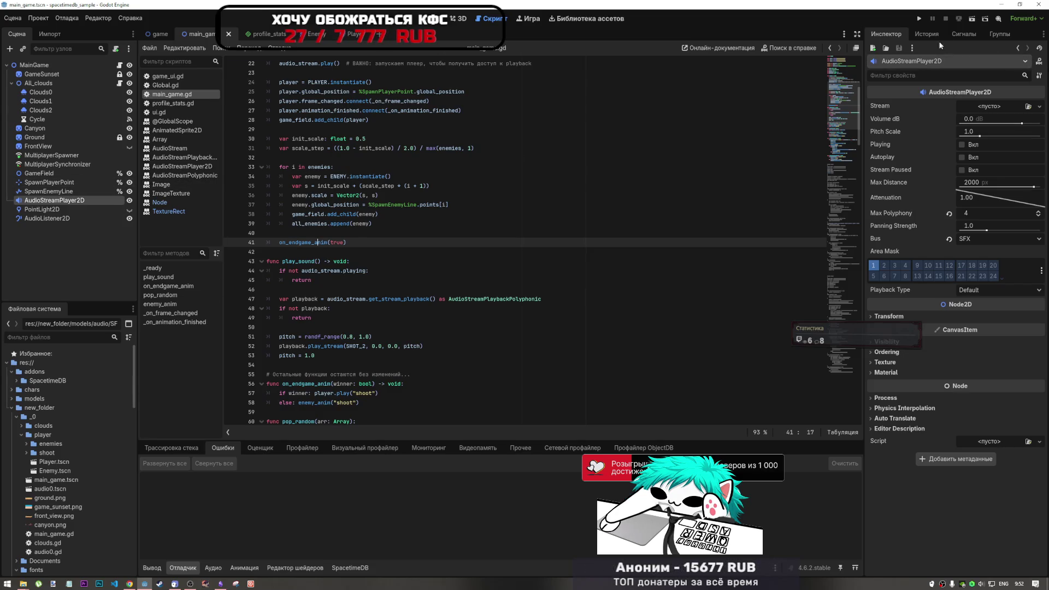
click(972, 19)
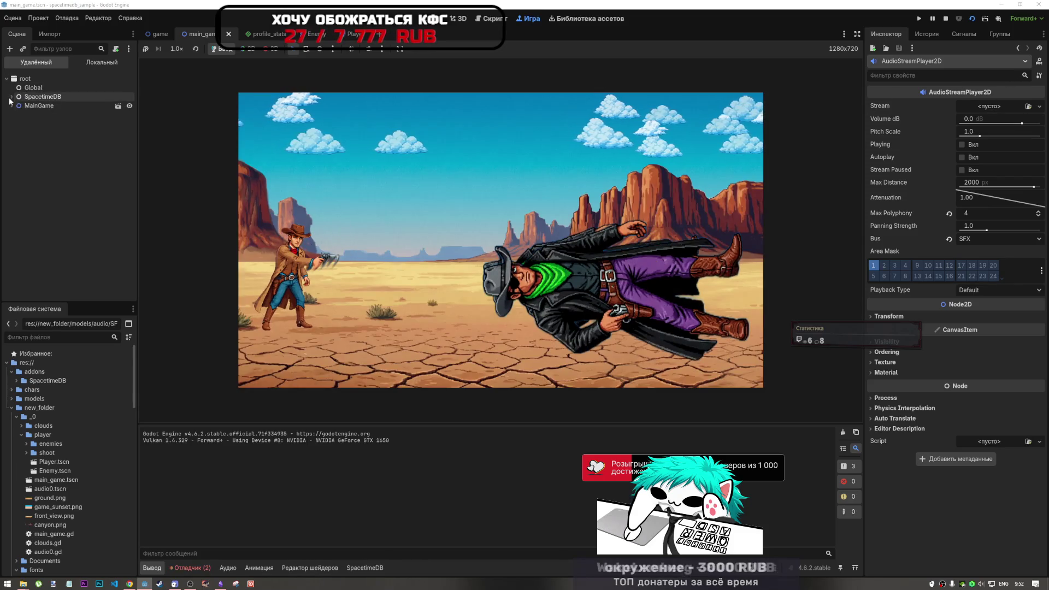
Inspect the running AudioStreamPlayer2D and its polyphonic stream resource, then switch to the DeepSeek chat.
click(43, 206)
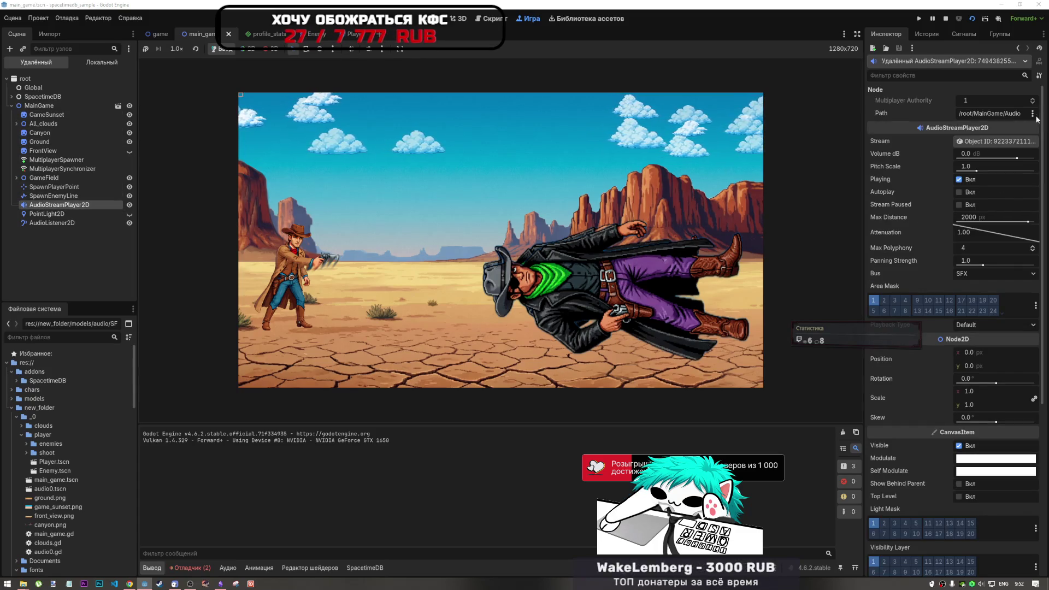
click(998, 141)
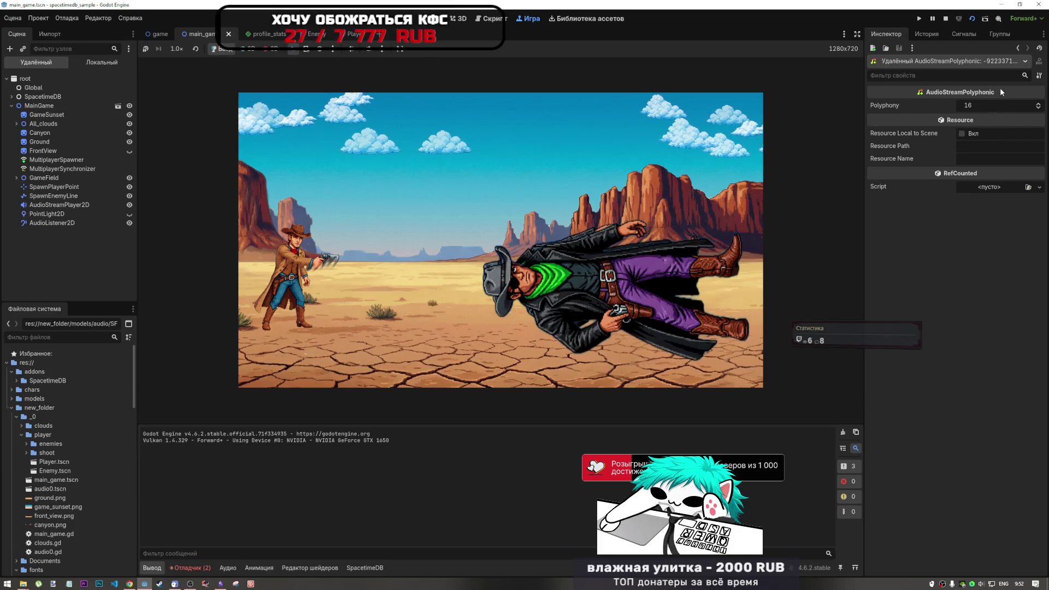
click(1017, 48)
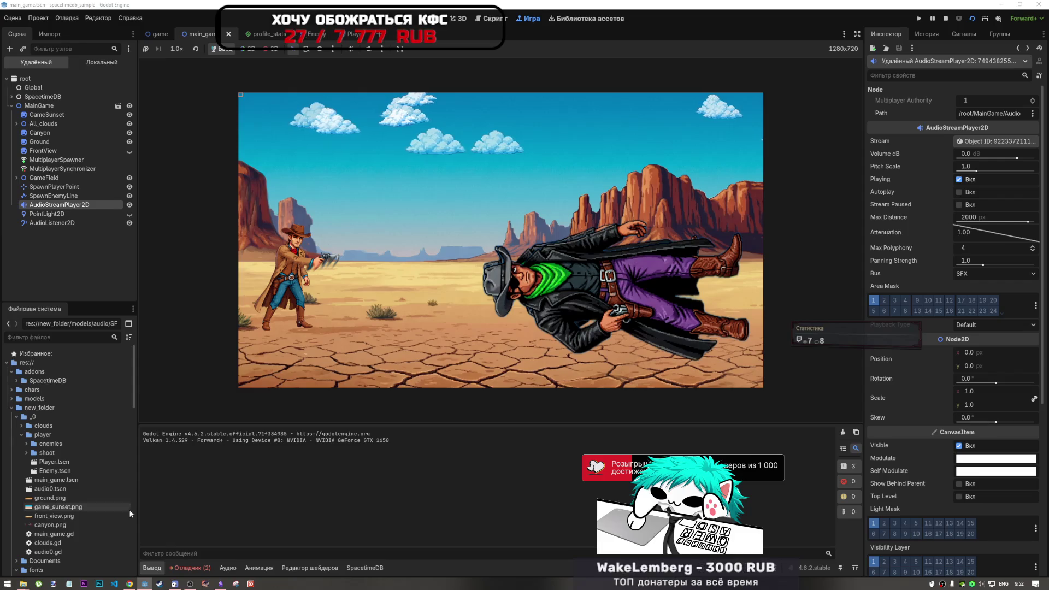
click(130, 585)
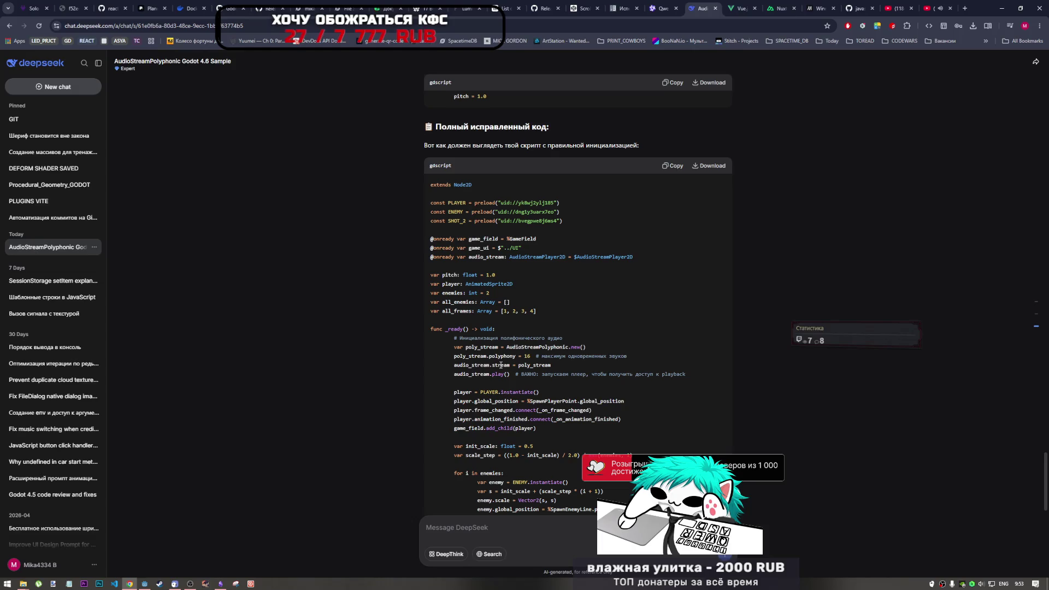
Read through DeepSeek's corrected script and 'Ключевые моменты' list, then return to Godot.
scroll(494, 357, down, 2)
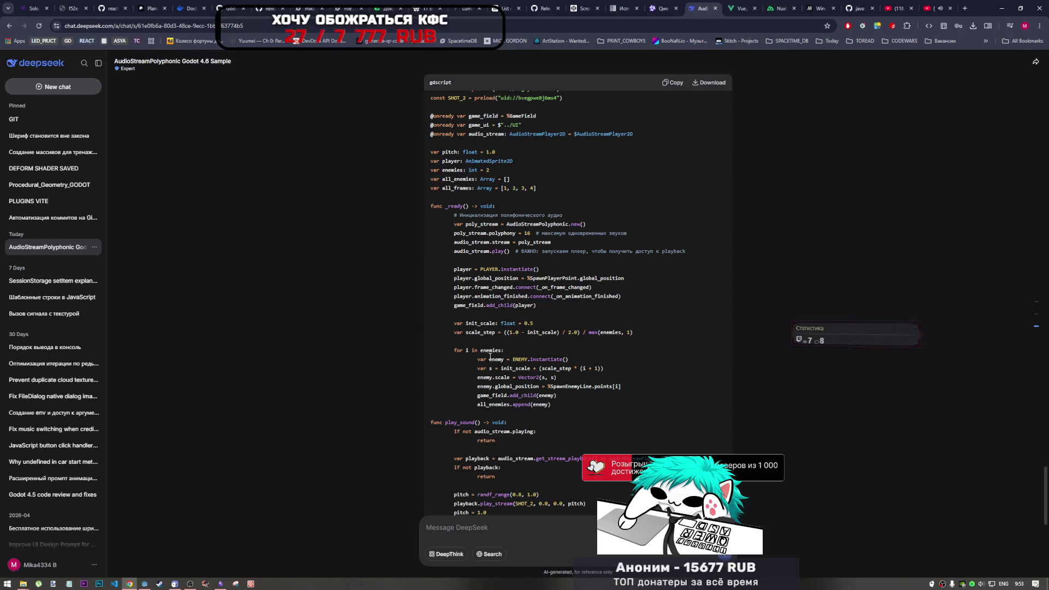
scroll(478, 358, down, 3)
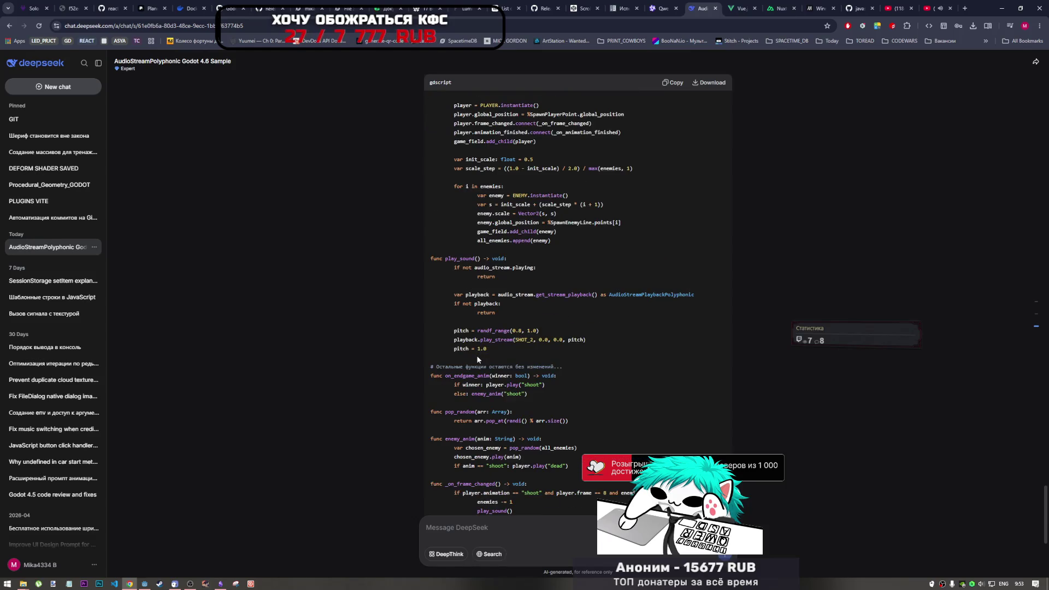
scroll(476, 356, down, 1)
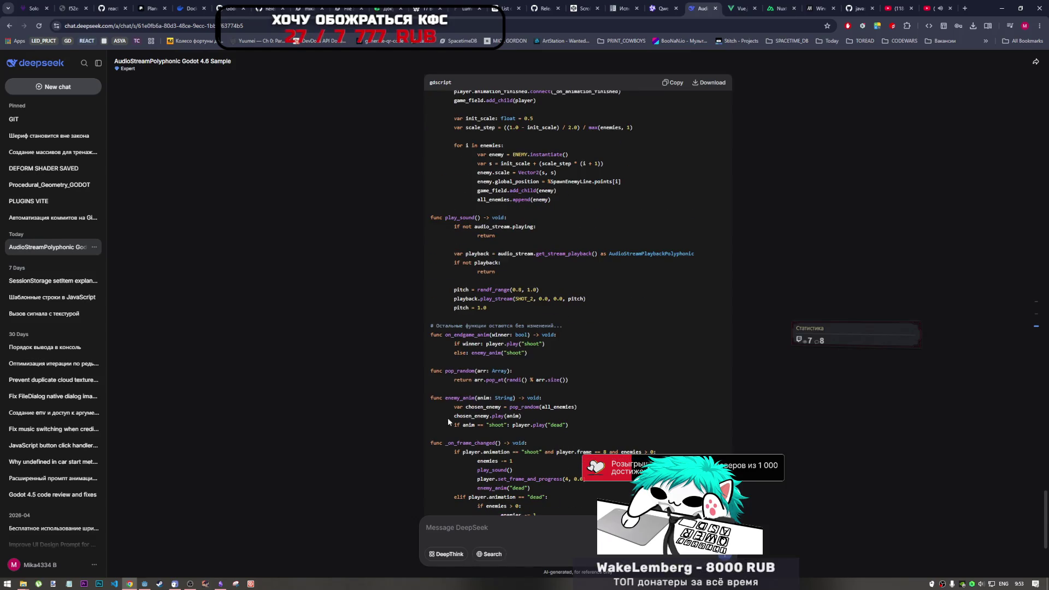
scroll(447, 418, down, 5)
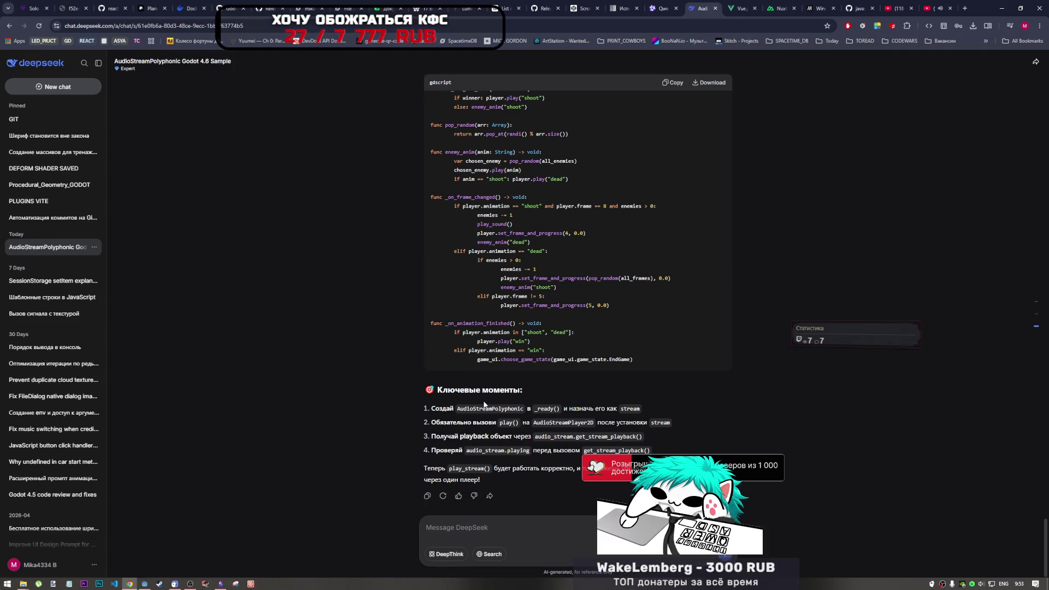
scroll(541, 410, up, 10)
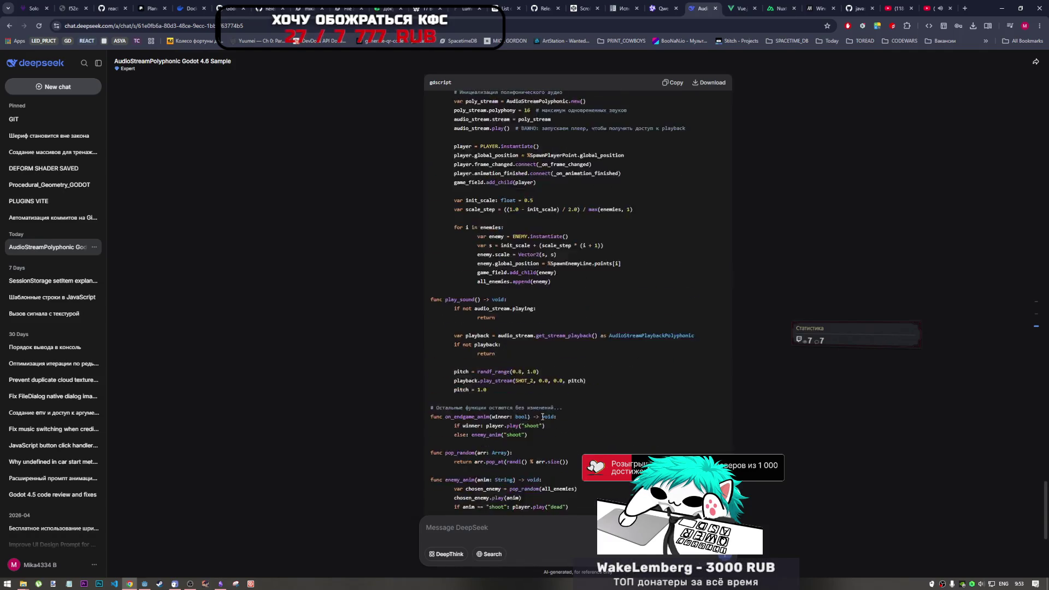
scroll(542, 416, up, 6)
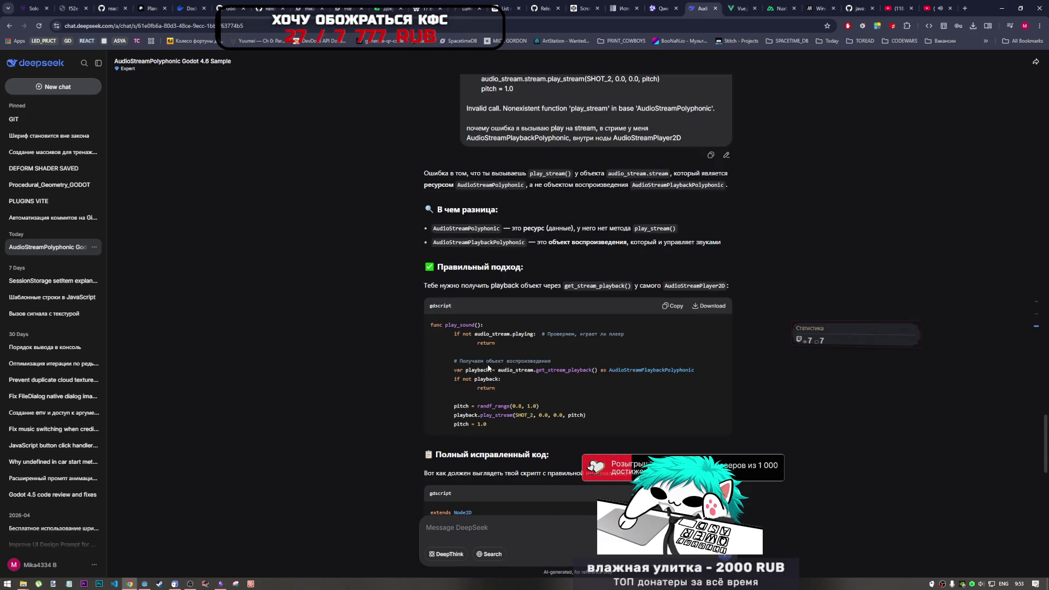
scroll(532, 323, down, 3)
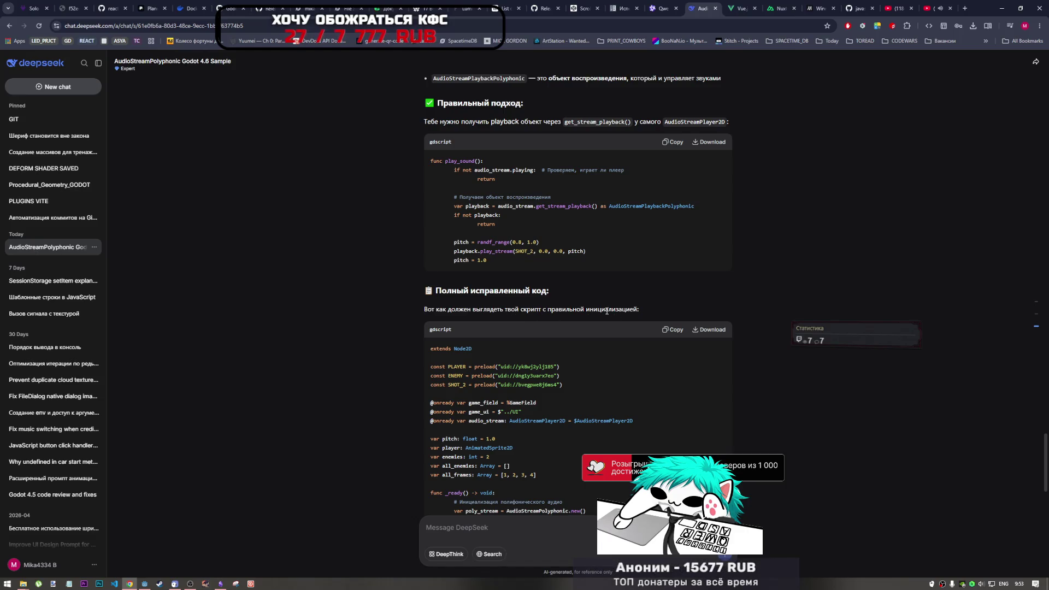
scroll(539, 307, down, 4)
scroll(540, 307, down, 10)
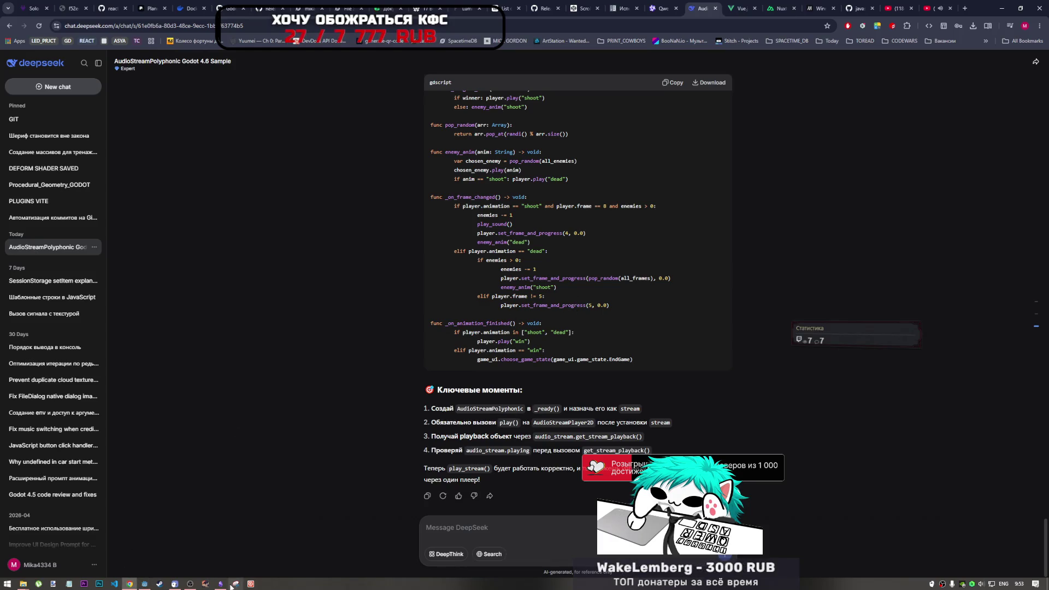
mouse_move(139, 586)
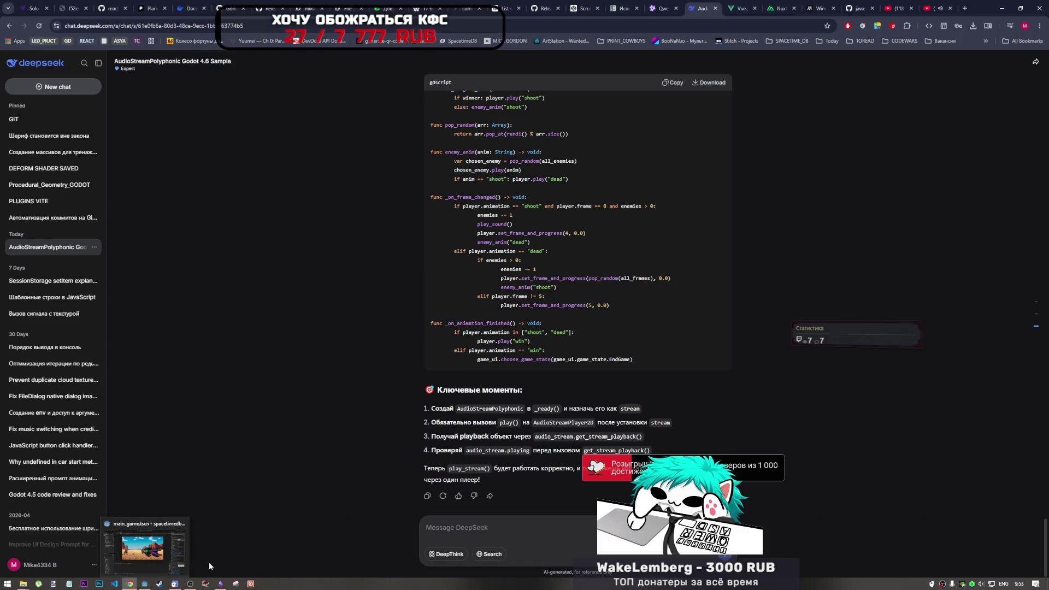
click(147, 551)
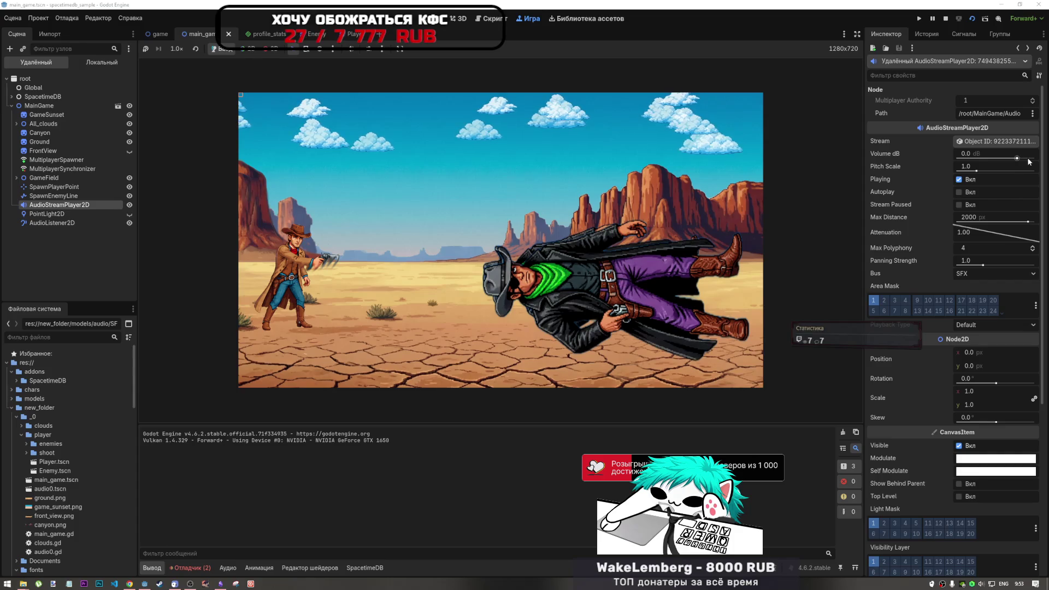
Push the running player's Volume dB to 12.589, reset it to 0.0, and show the audio mixer.
drag(1017, 159, 1021, 160)
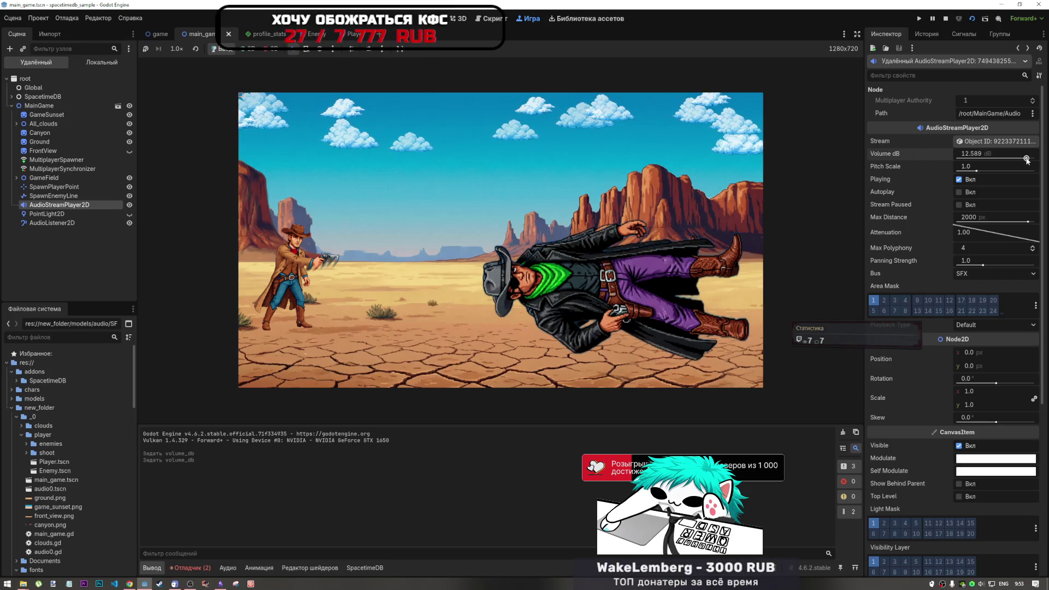
click(999, 155)
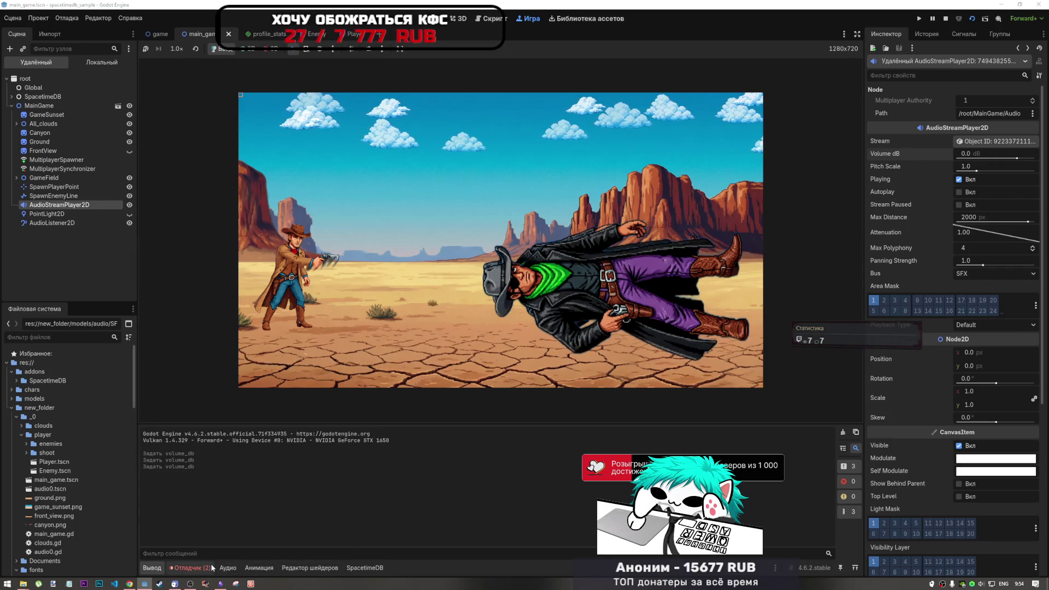
click(227, 568)
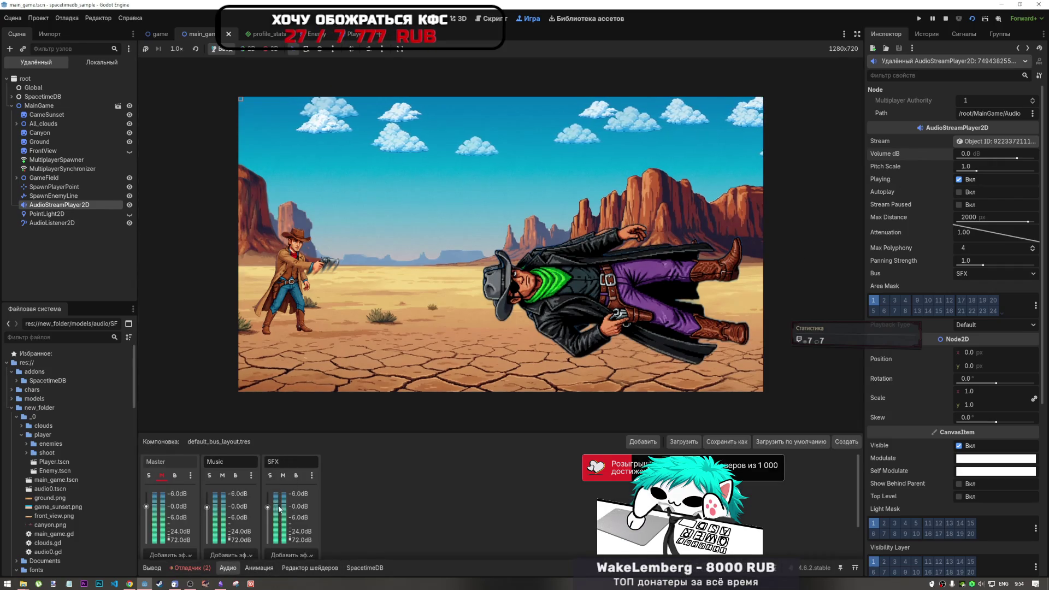
Mute the Master audio bus and stop the game, returning to main_game.gd.
scroll(282, 508, down, 2)
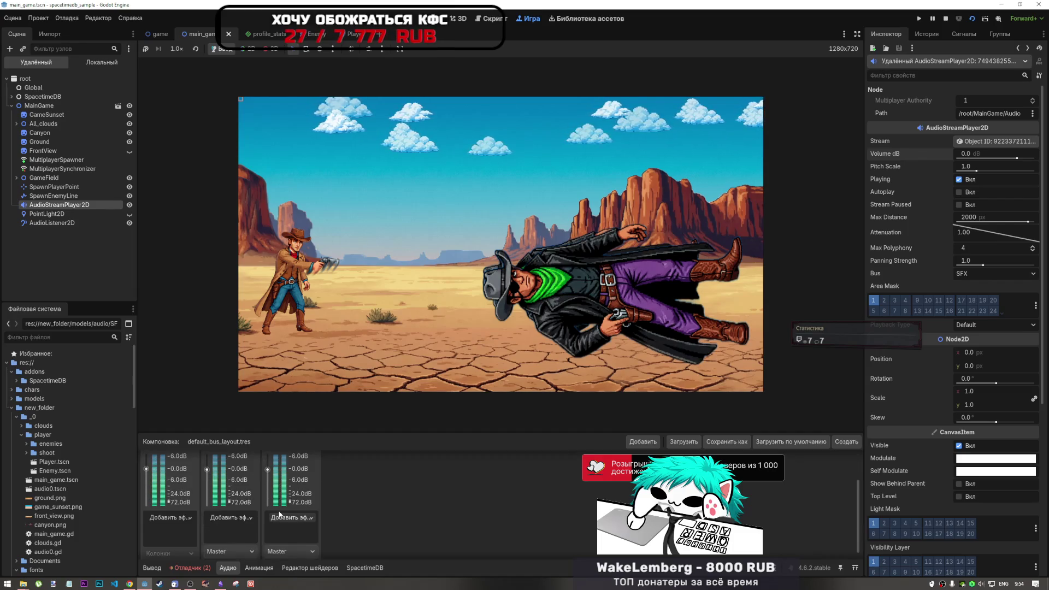
scroll(264, 517, up, 2)
click(161, 477)
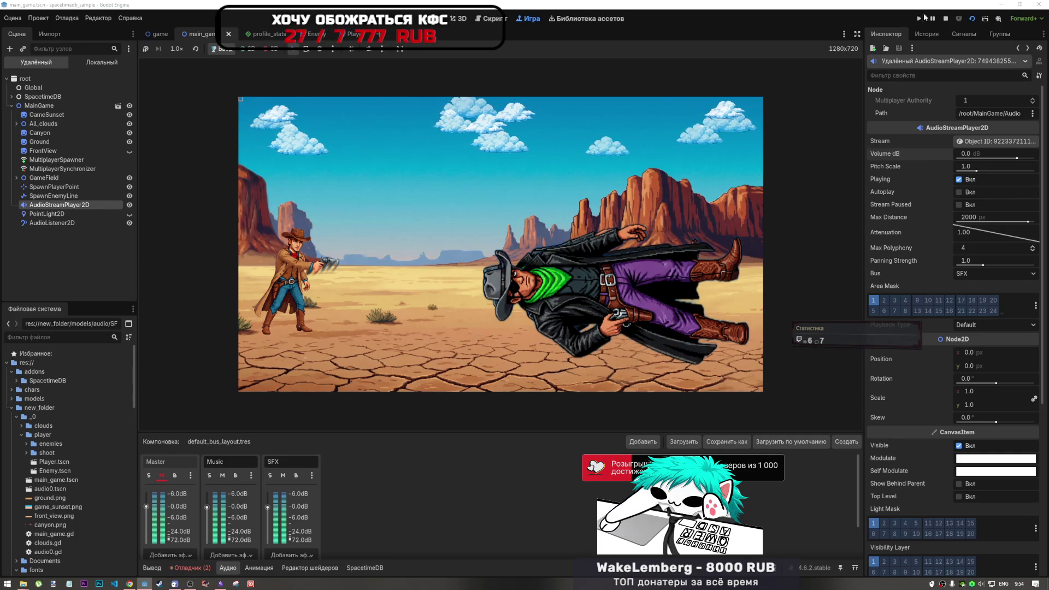
click(945, 18)
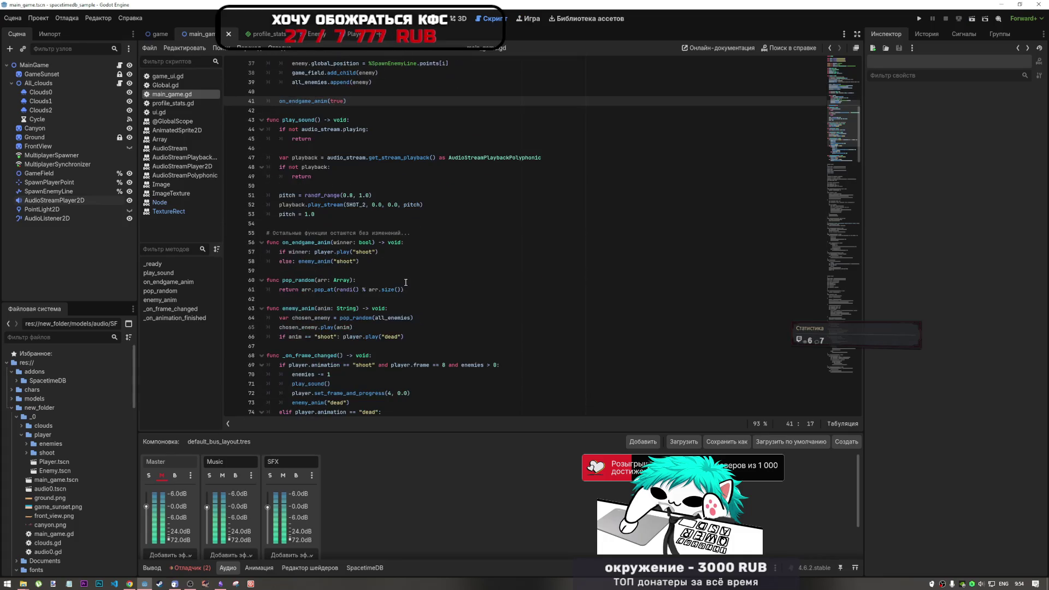
Delete the new code on lines 1–92 and the blank lines at the script top.
scroll(406, 282, down, 13)
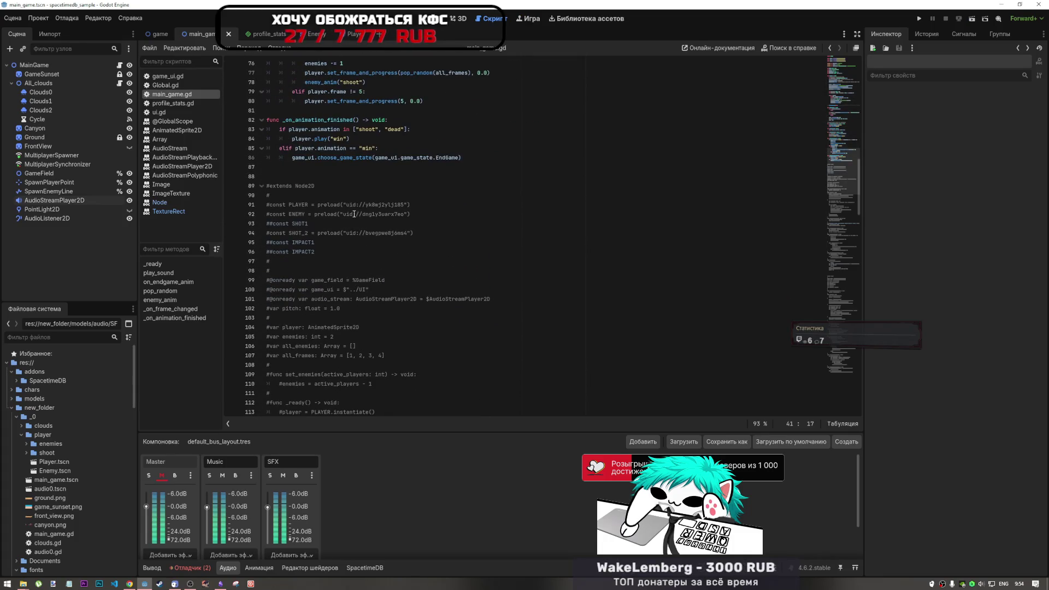
mouse_move(355, 215)
mouse_down()
mouse_move(235, 32)
mouse_move(200, 1)
mouse_up()
key(ctrl+c)
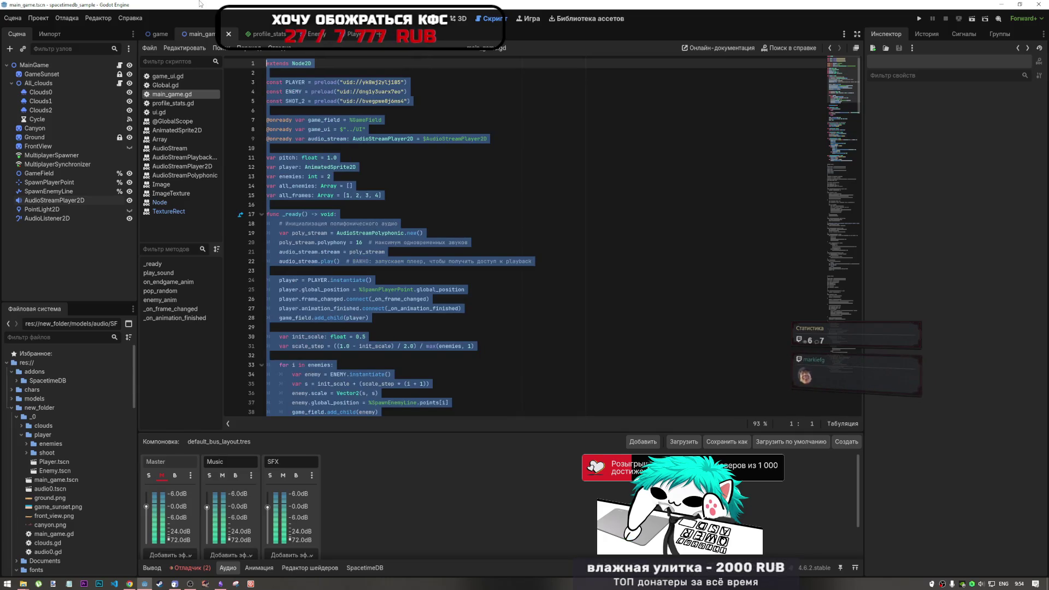
key(Delete)
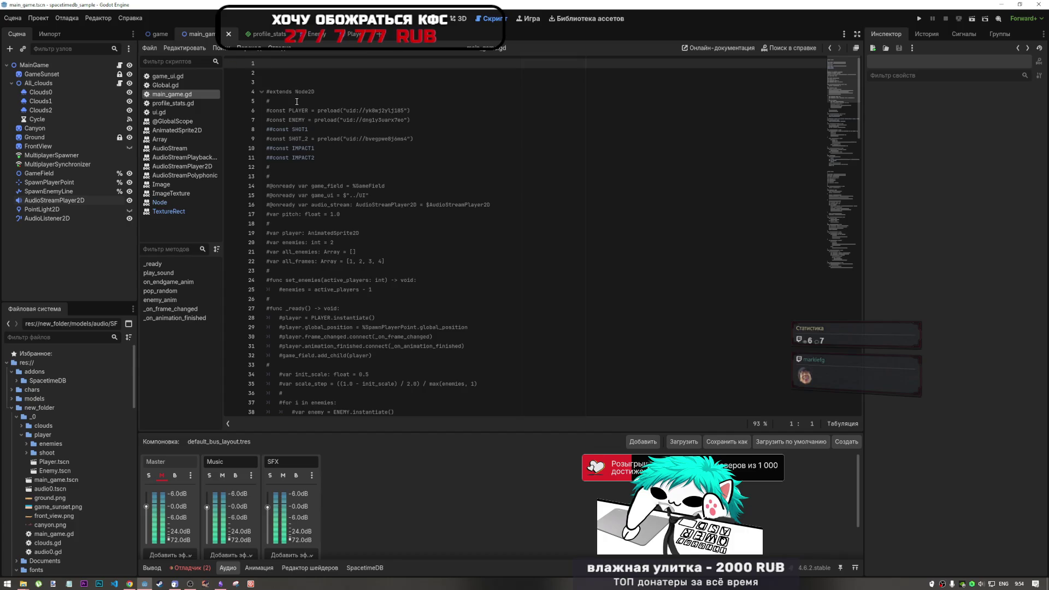
key(Delete)
key(Delete)
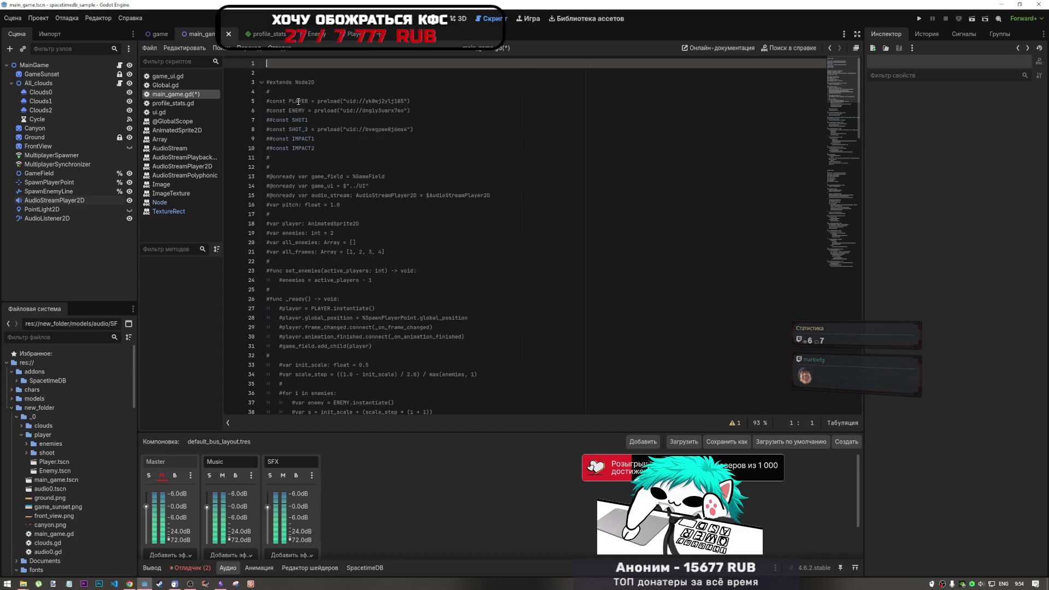
Uncomment the old code block with Ctrl+K and save main_game.gd.
scroll(327, 219, down, 8)
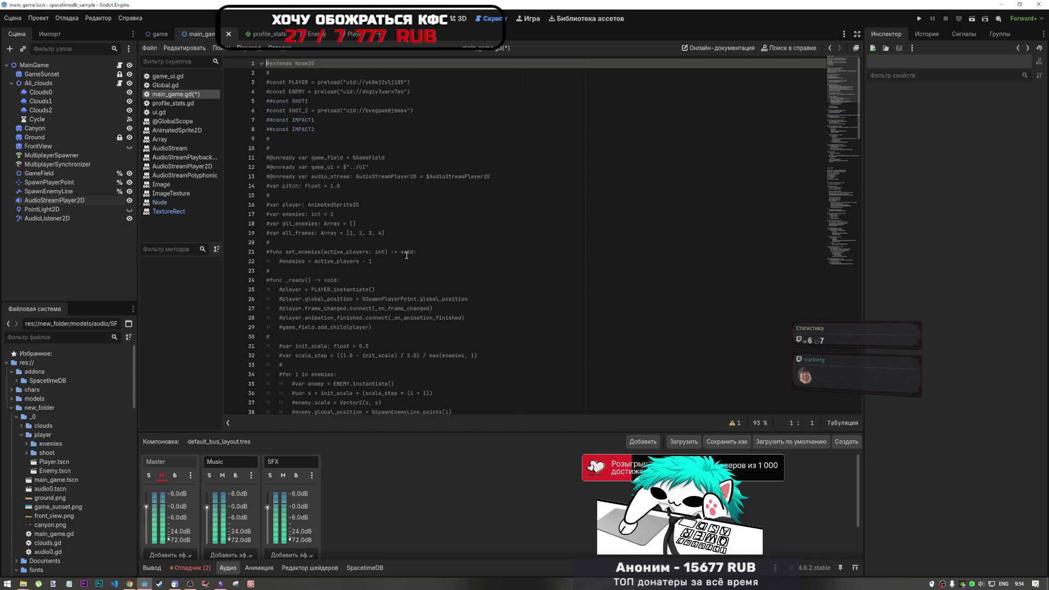
scroll(394, 290, down, 12)
shift+click(338, 279)
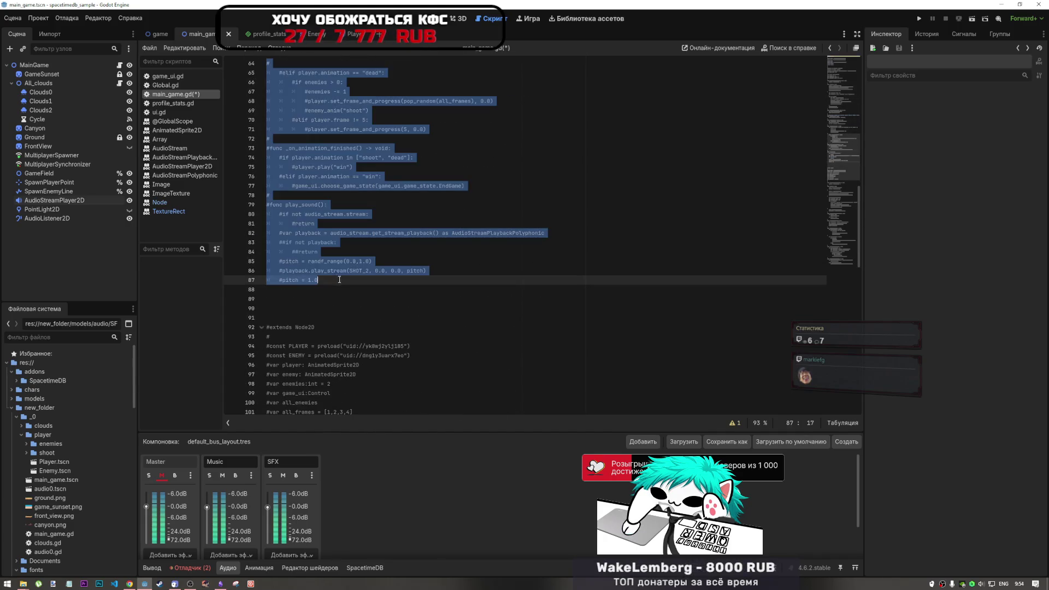
key(ctrl+k)
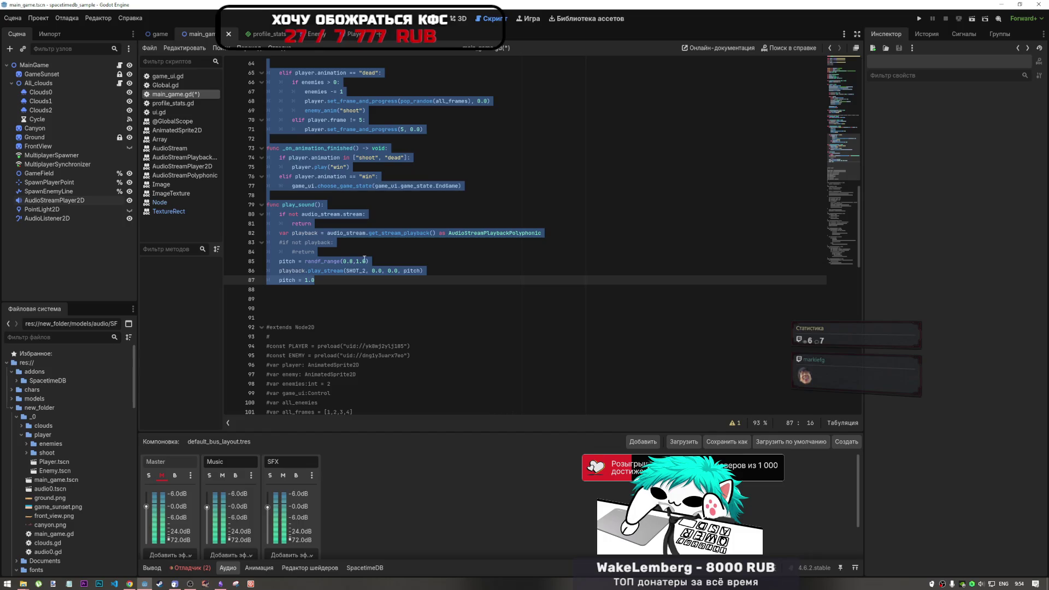
click(360, 166)
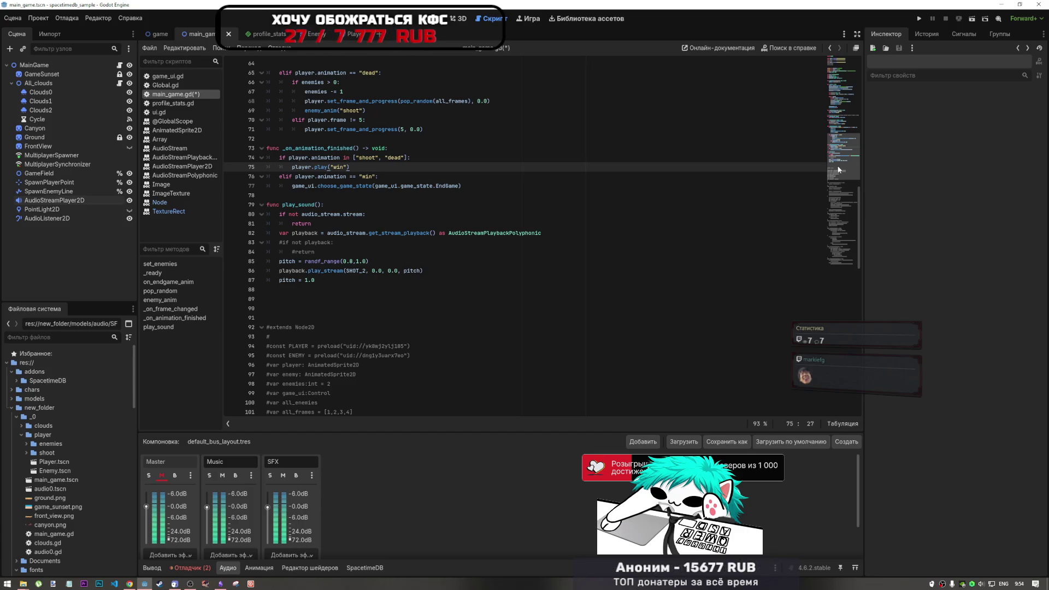
click(400, 242)
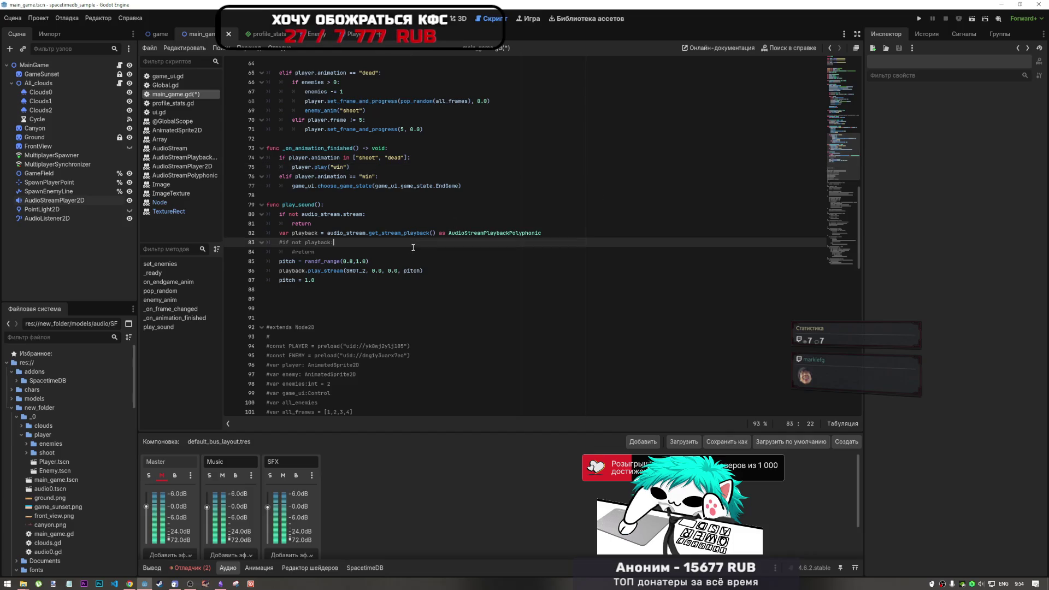
scroll(400, 257, up, 10)
scroll(400, 257, up, 10)
key(ctrl+s)
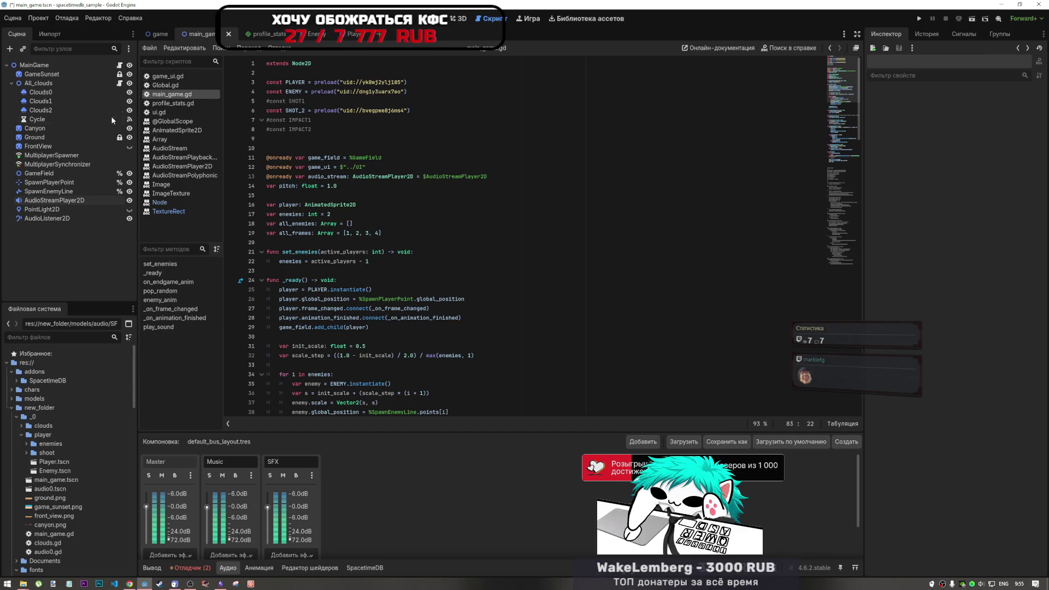
Run the duel scene and check the Debugger errors, animation panel and audio mixer.
click(67, 201)
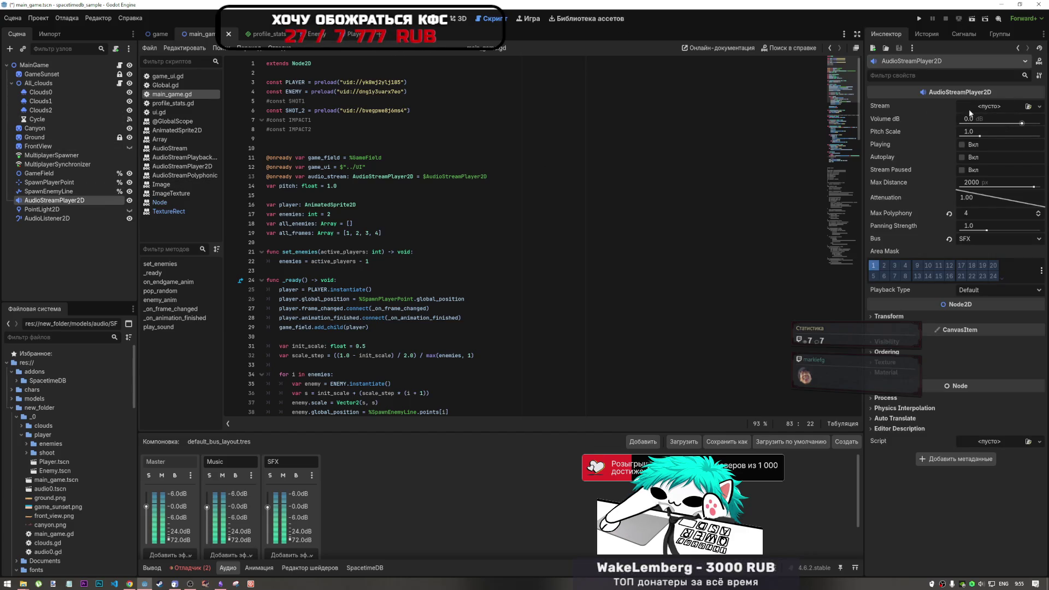
click(971, 19)
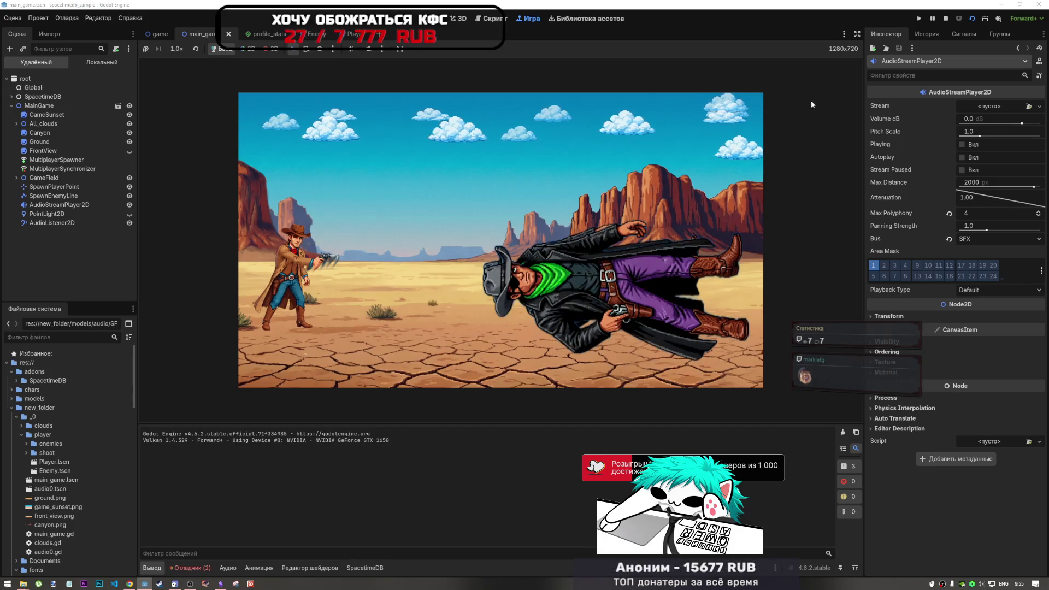
click(189, 567)
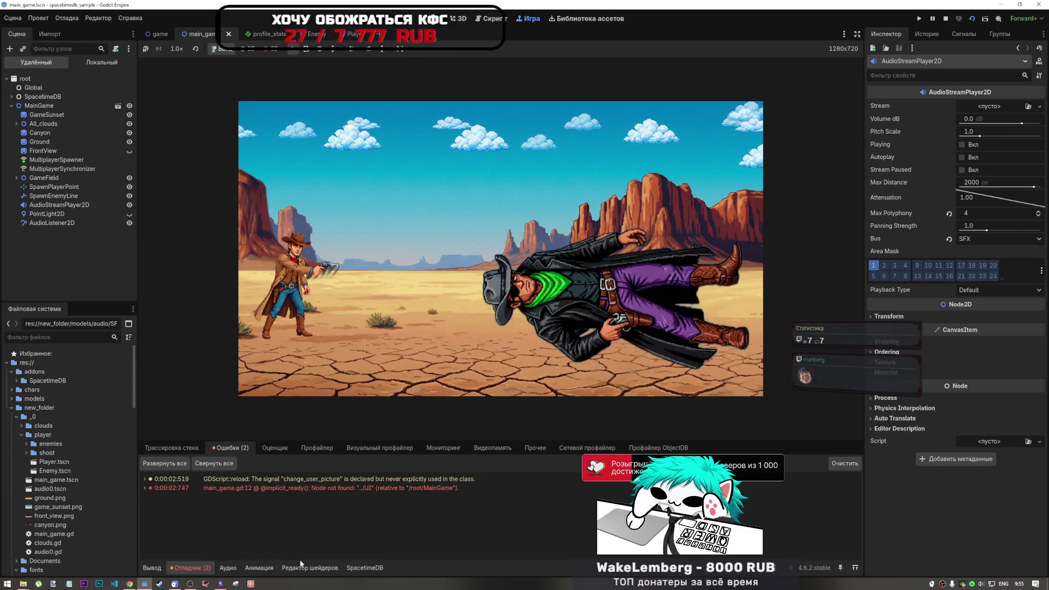
click(267, 566)
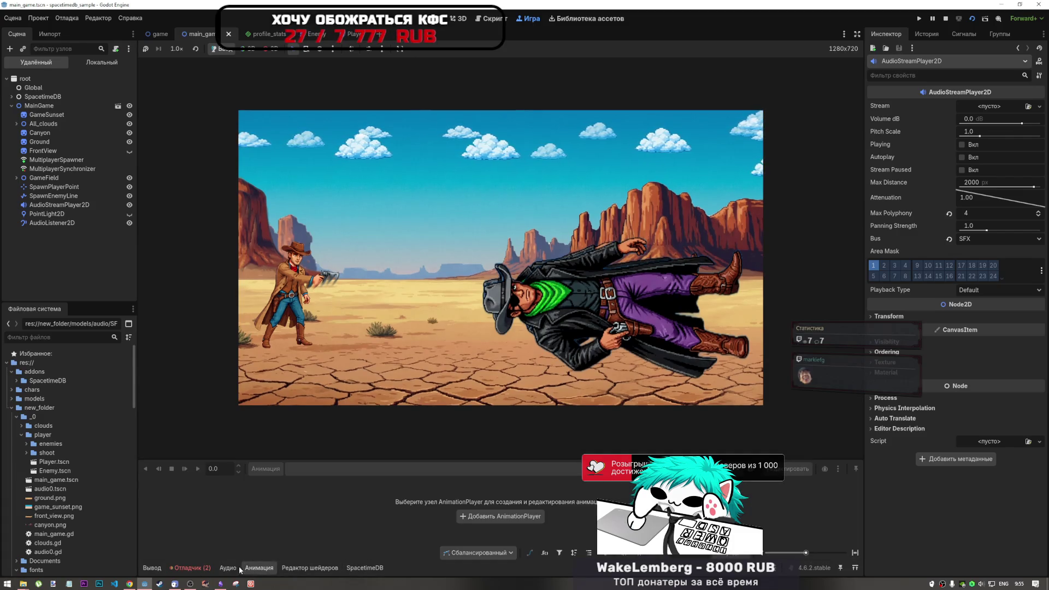
click(227, 567)
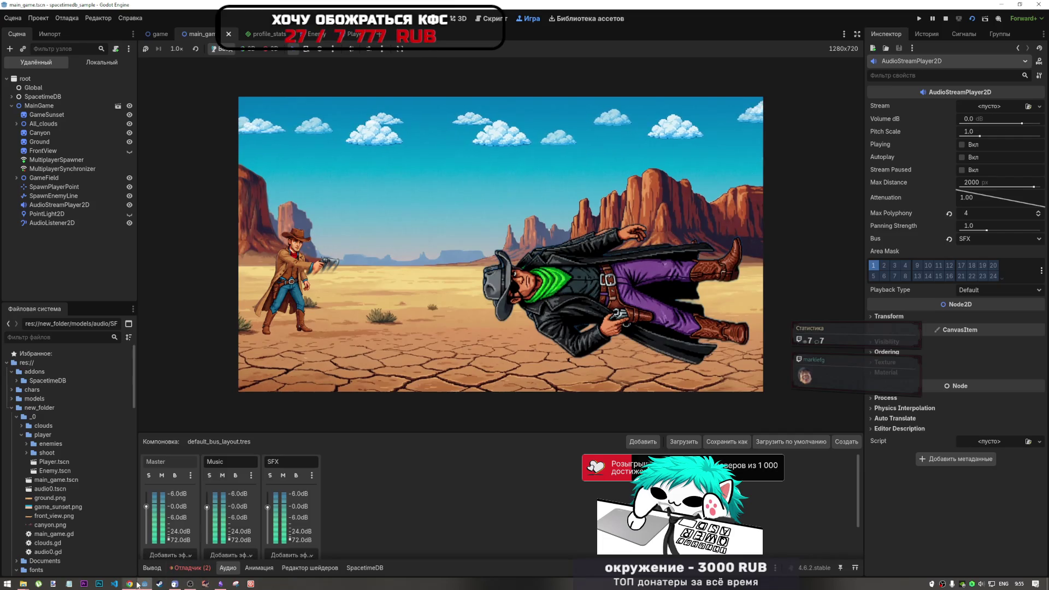
Pause the YouTube video in Chrome and return to the Godot editor.
click(130, 583)
click(922, 6)
click(372, 351)
click(144, 583)
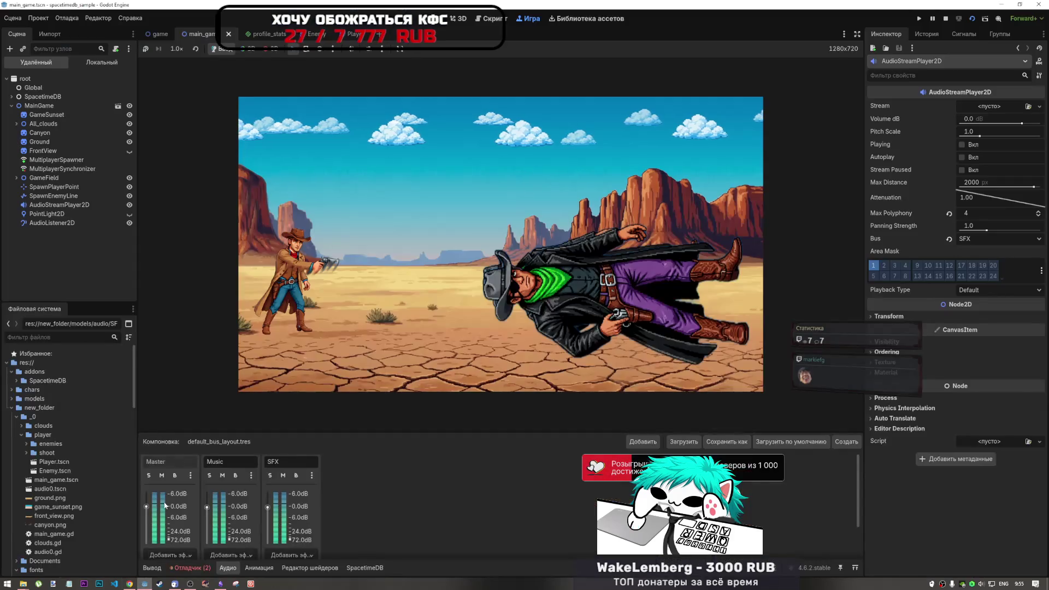
Run the scene again, watch the audio mixer, stop it and select the whole script.
click(973, 19)
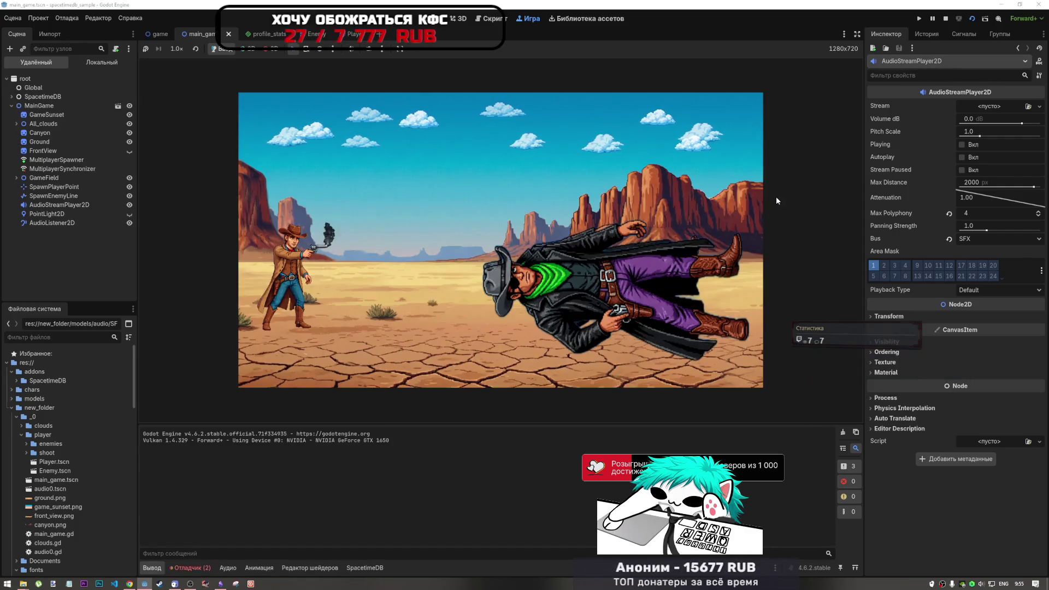
click(226, 568)
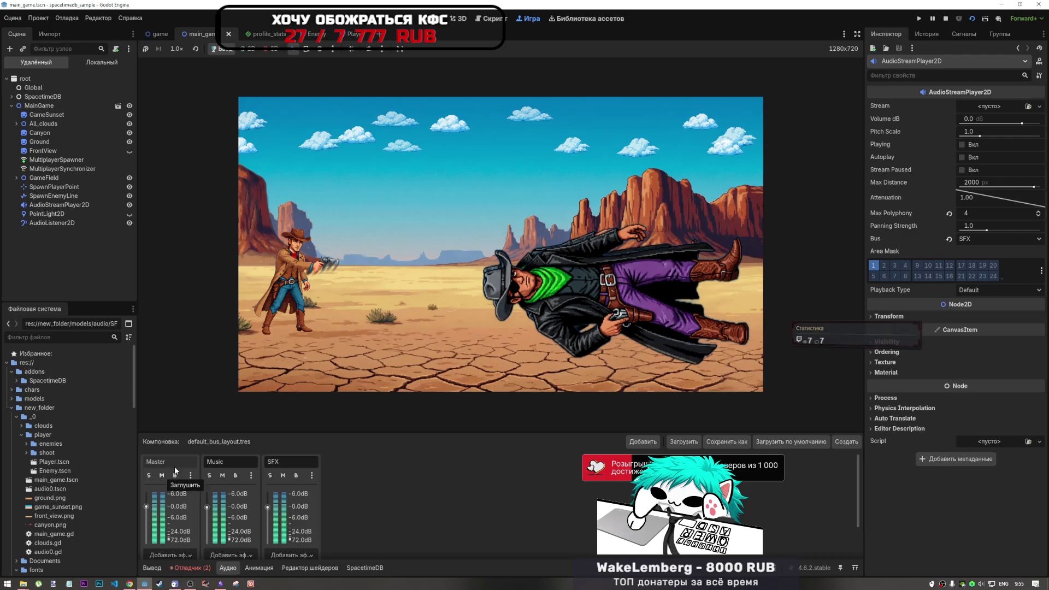
click(946, 19)
click(486, 95)
key(ctrl+a)
Paste the AudioStreamPolyphonic code over main_game.gd and test-run it once.
key(ctrl+v)
key(ctrl+a)
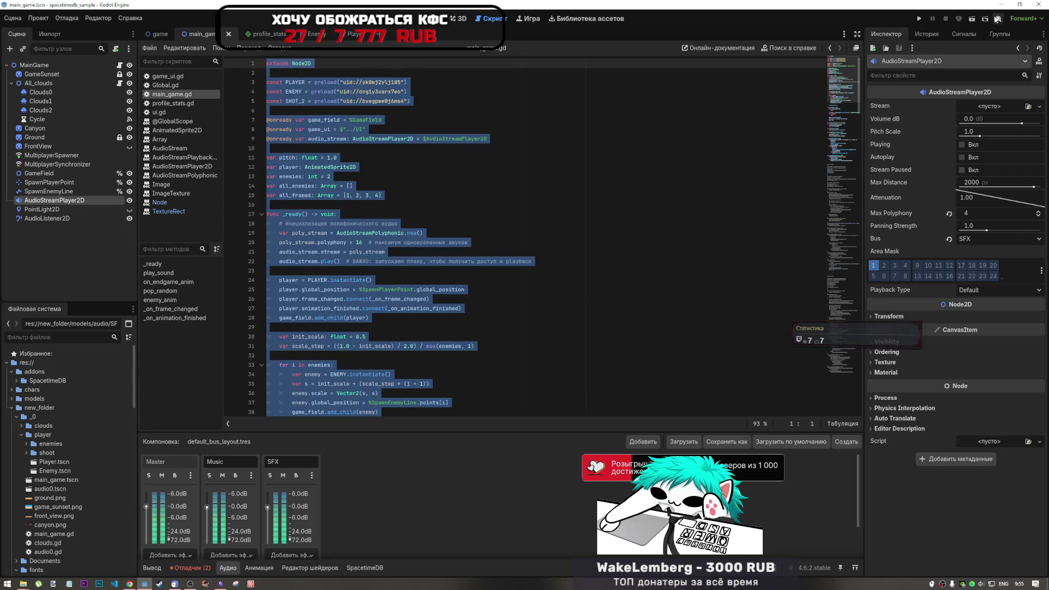
click(972, 19)
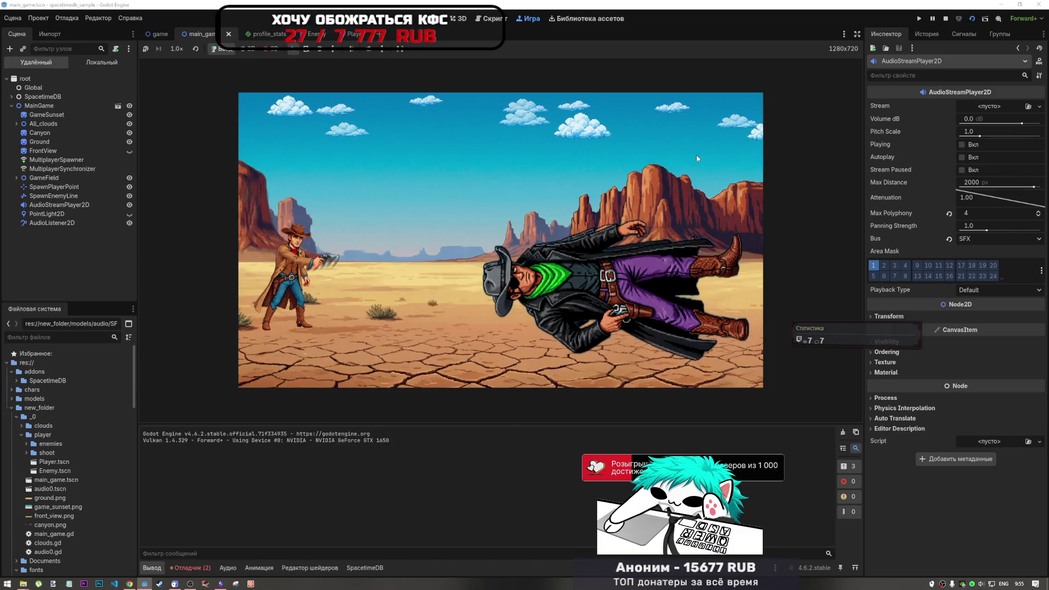
key(F8)
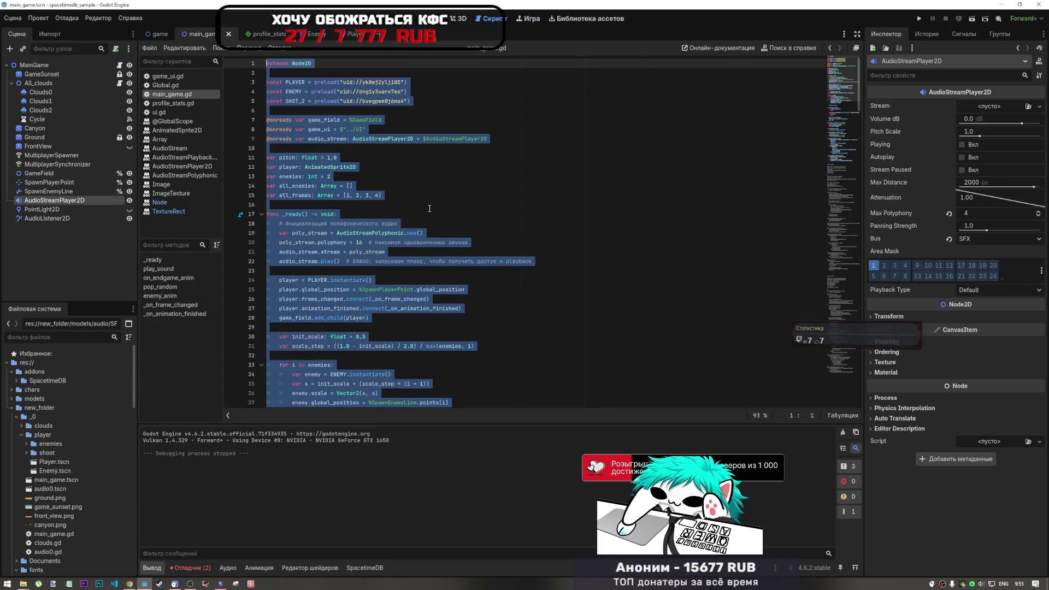
Run and stop the duel scene twice more, then return to the _ready function.
click(429, 208)
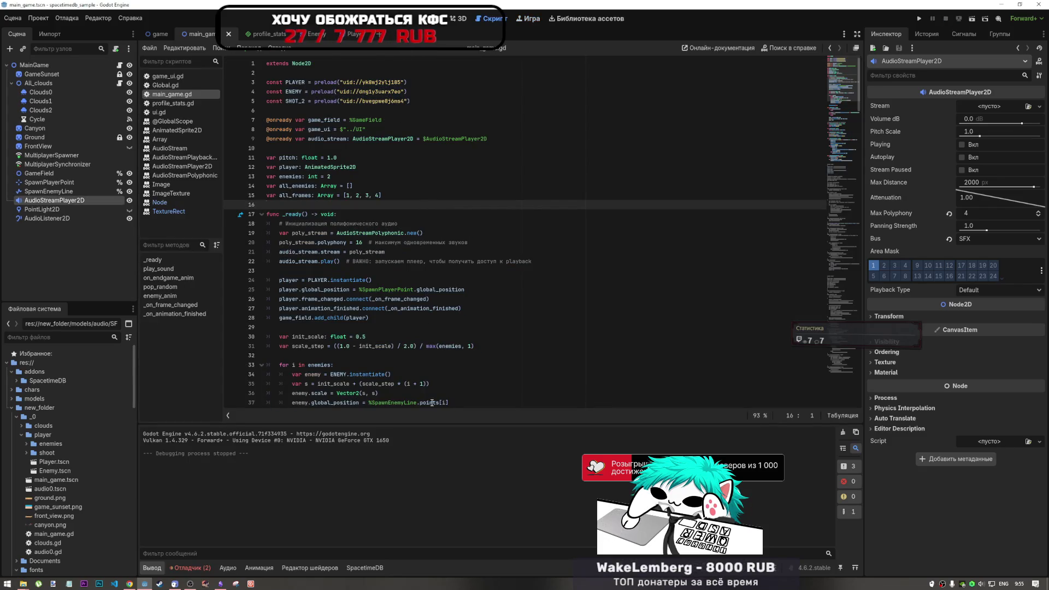
click(973, 19)
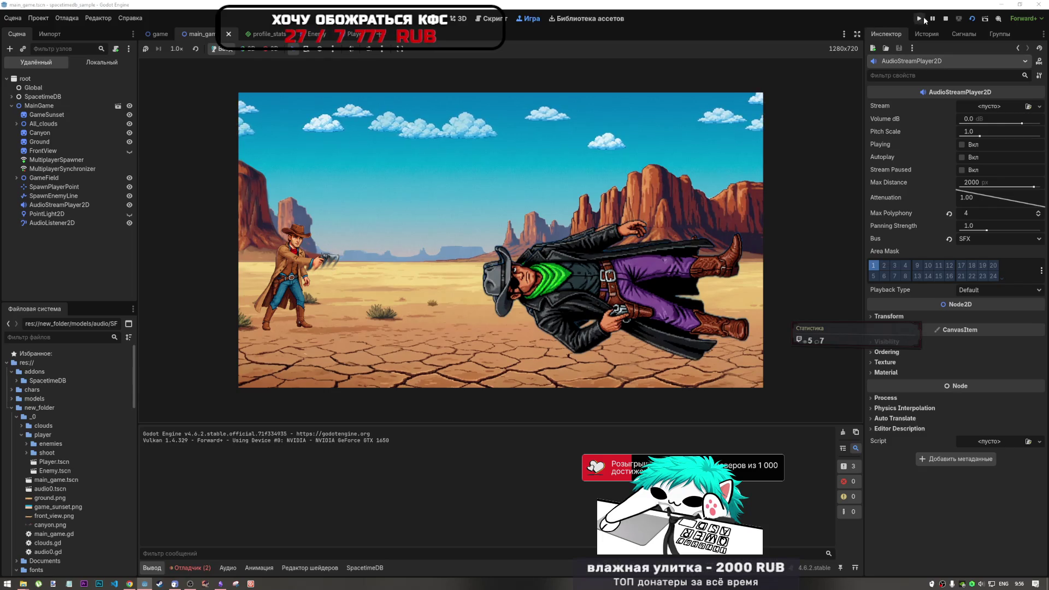
key(F8)
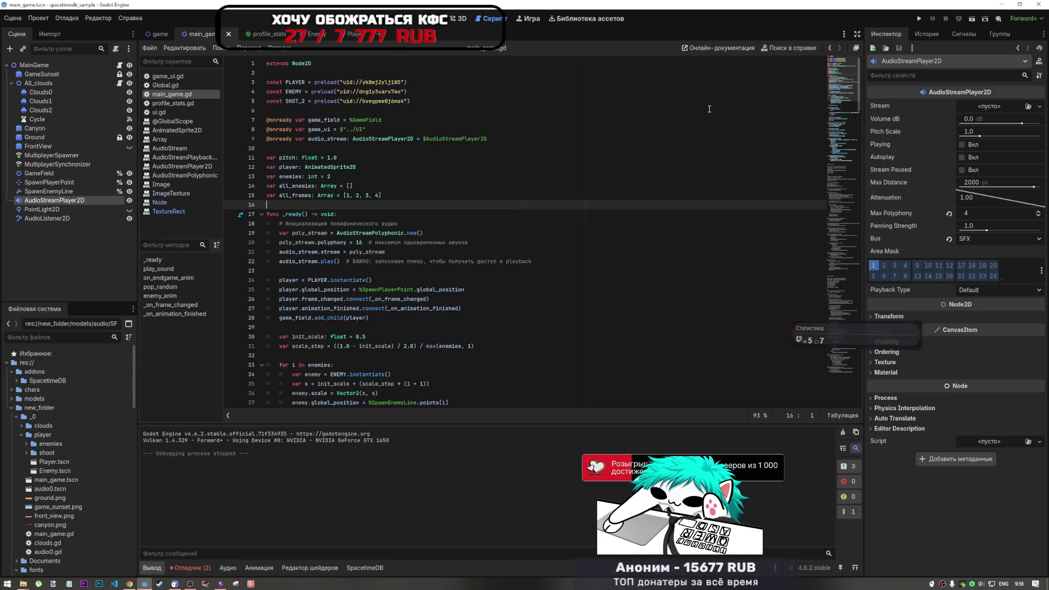
click(967, 19)
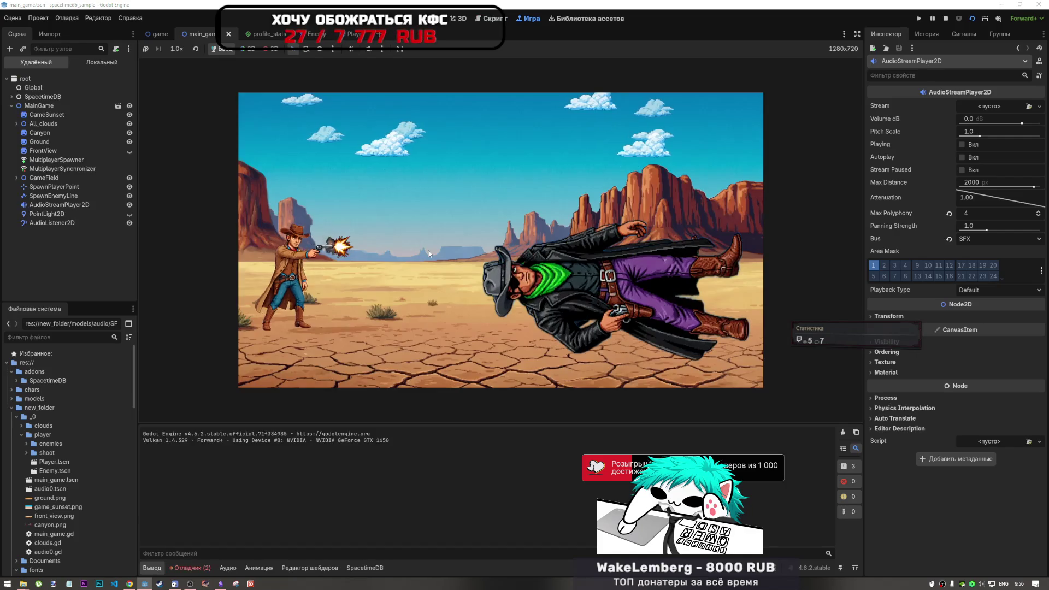
click(945, 18)
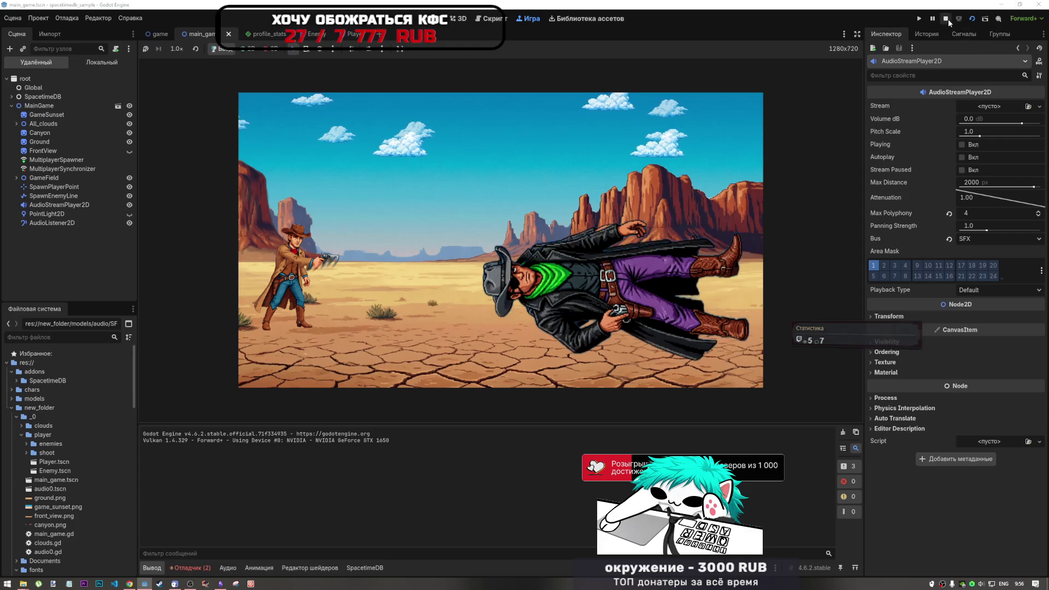
click(437, 224)
scroll(454, 243, down, 10)
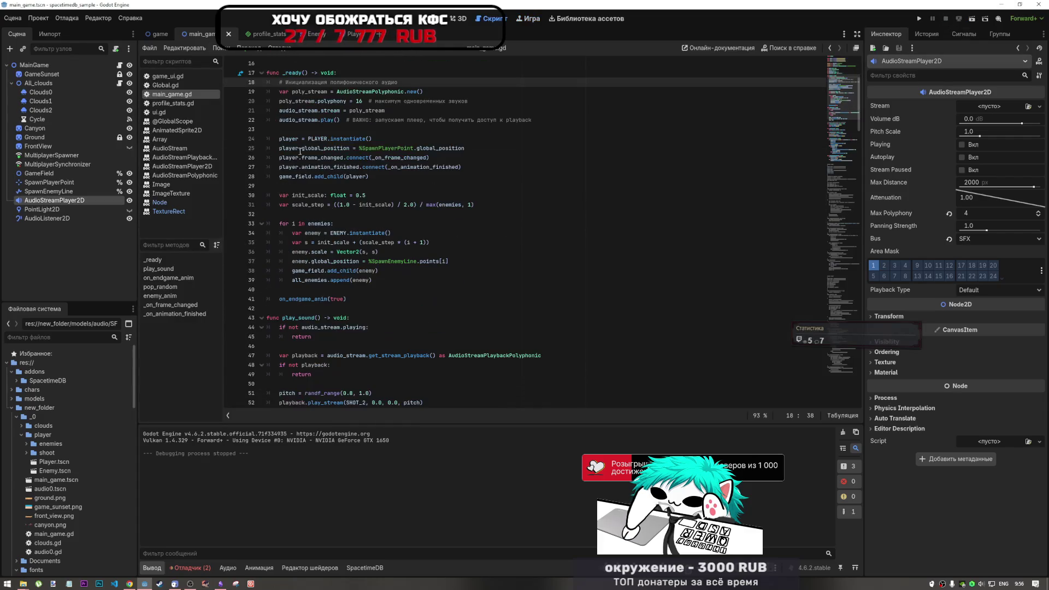
scroll(346, 239, down, 3)
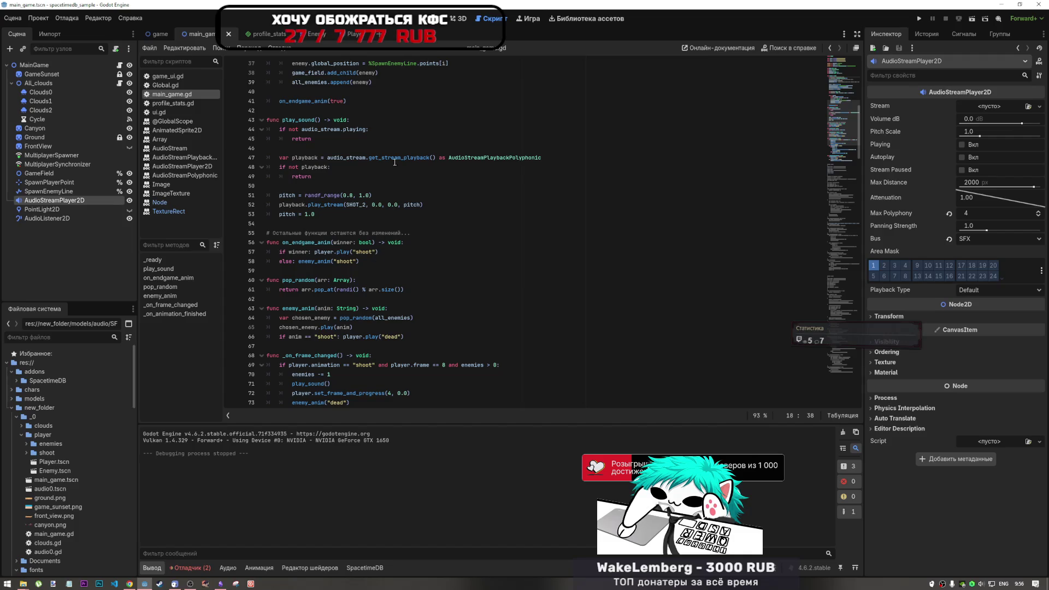
scroll(390, 253, down, 4)
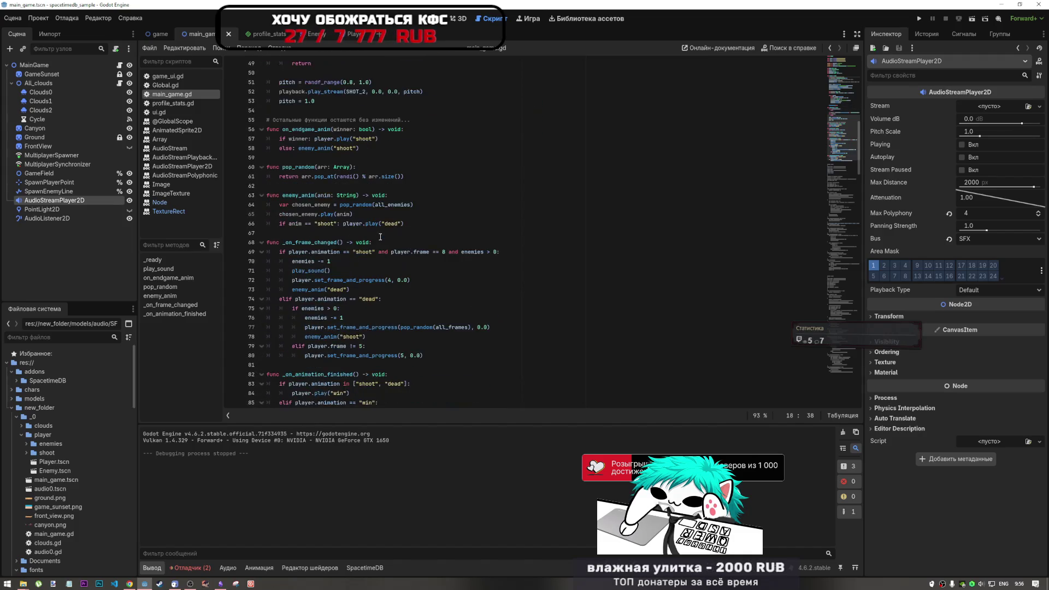
scroll(387, 249, up, 8)
scroll(380, 235, up, 6)
scroll(342, 202, down, 5)
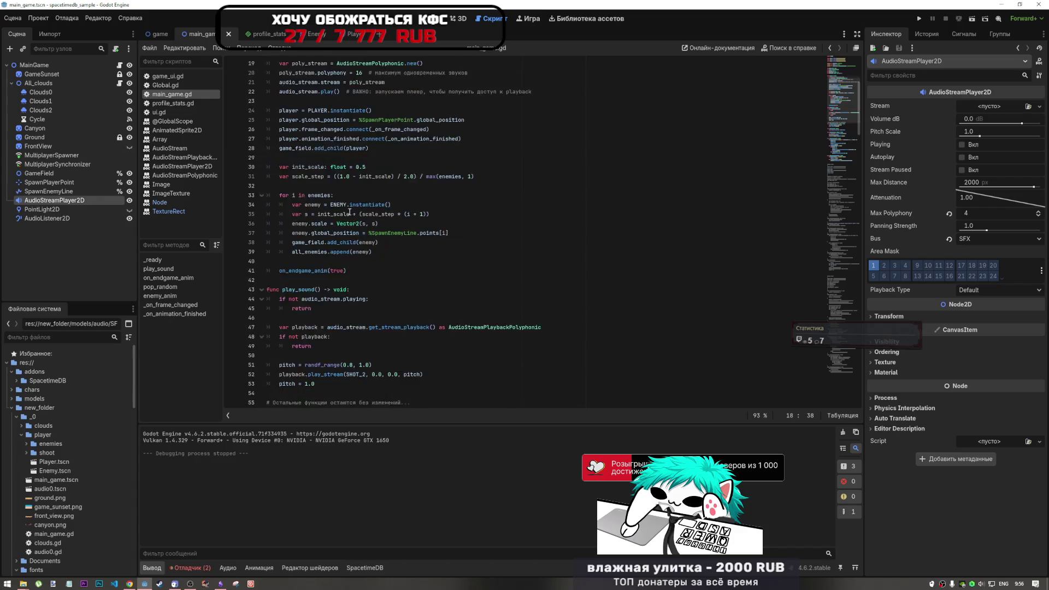
scroll(388, 193, down, 13)
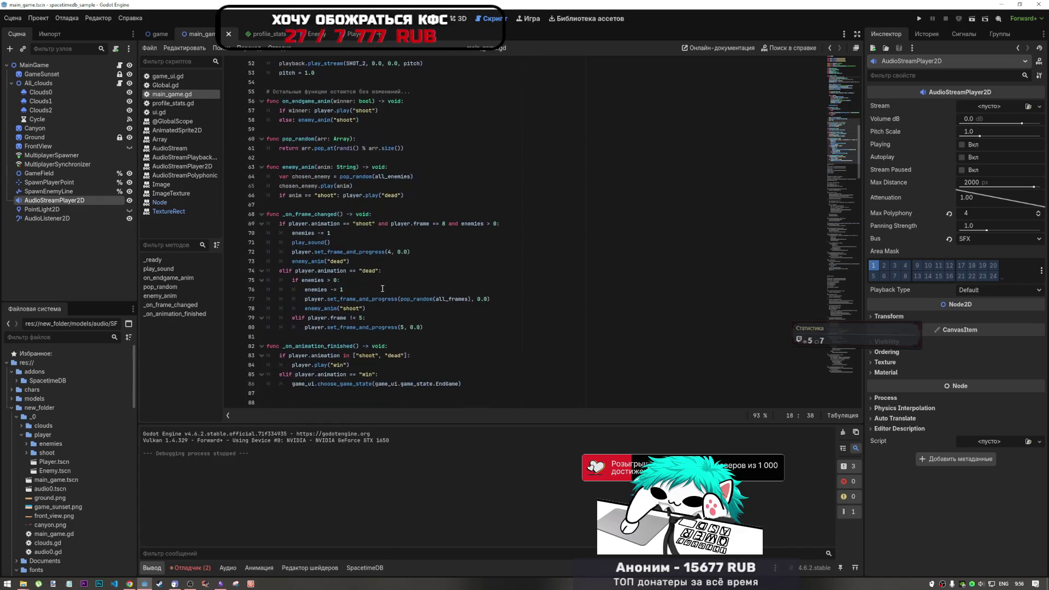
scroll(315, 280, down, 1)
scroll(317, 230, up, 3)
scroll(316, 202, up, 2)
scroll(308, 221, up, 2)
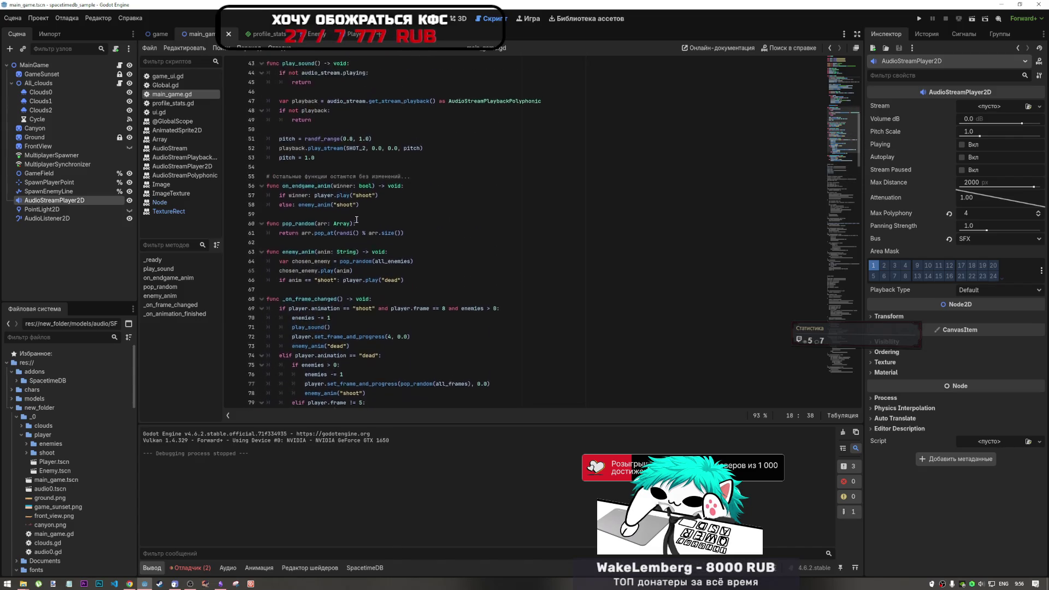
scroll(296, 327, up, 1)
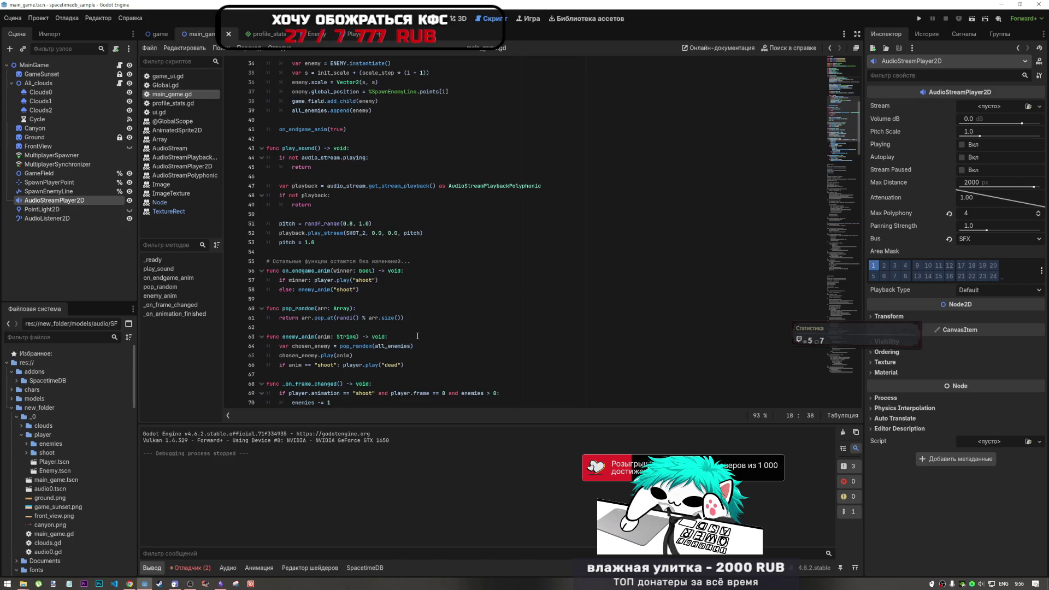
drag(411, 261, 295, 262)
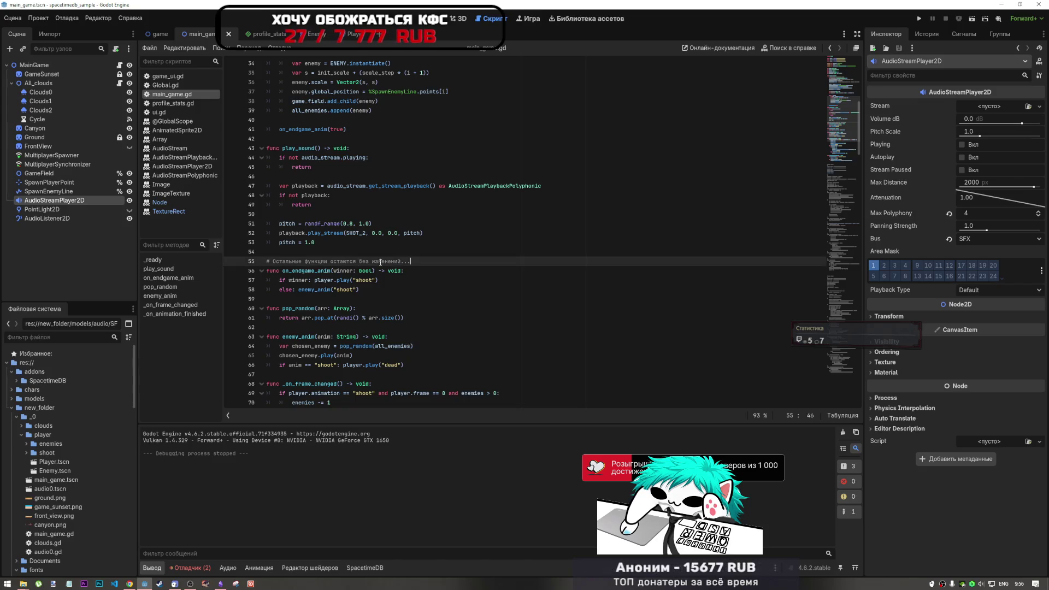
scroll(375, 342, down, 2)
scroll(375, 342, down, 10)
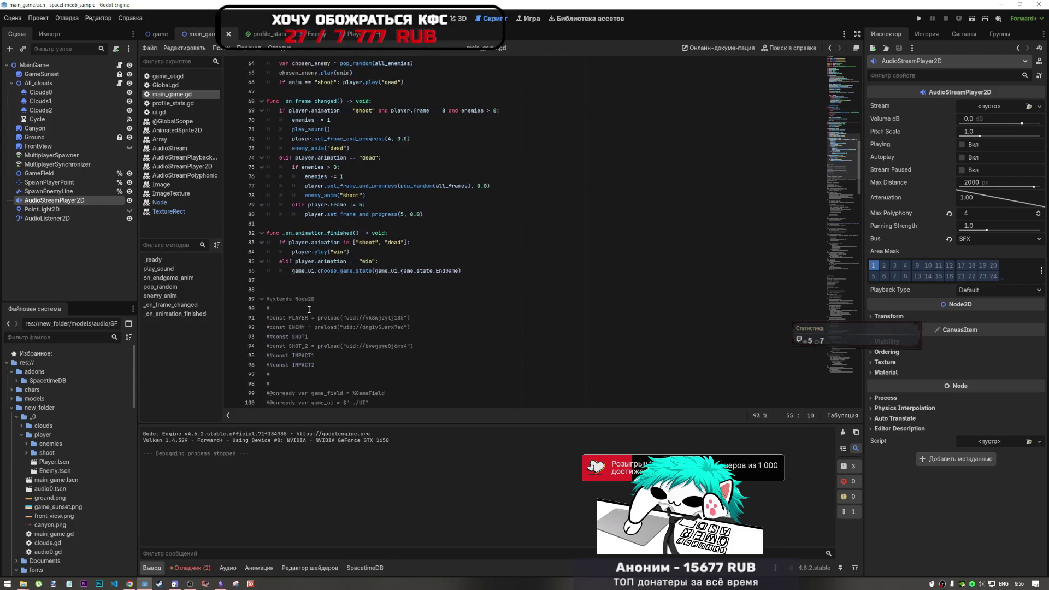
scroll(307, 309, down, 10)
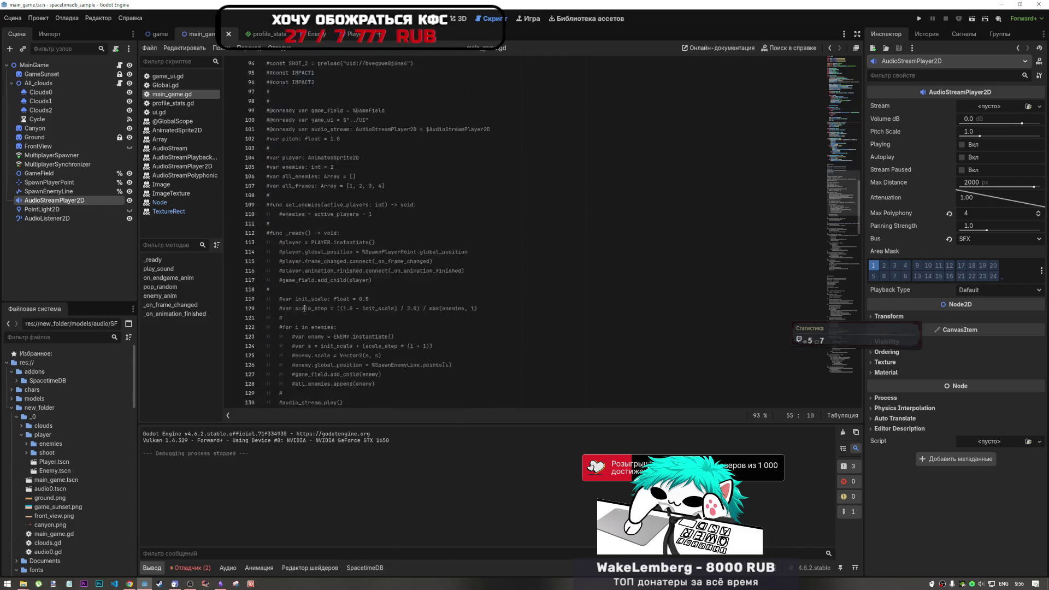
scroll(293, 291, down, 2)
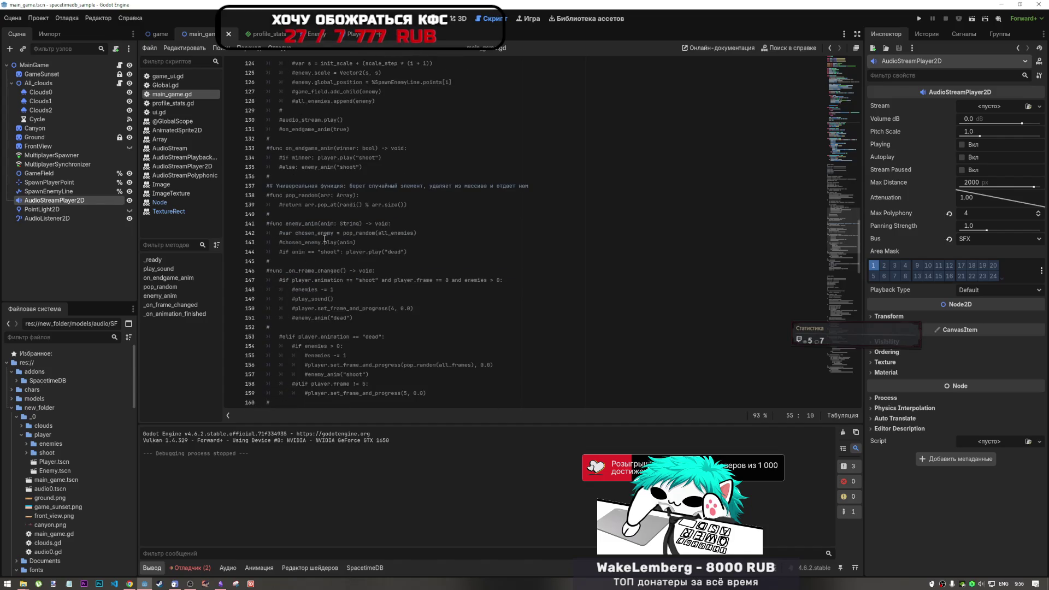
scroll(338, 341, up, 20)
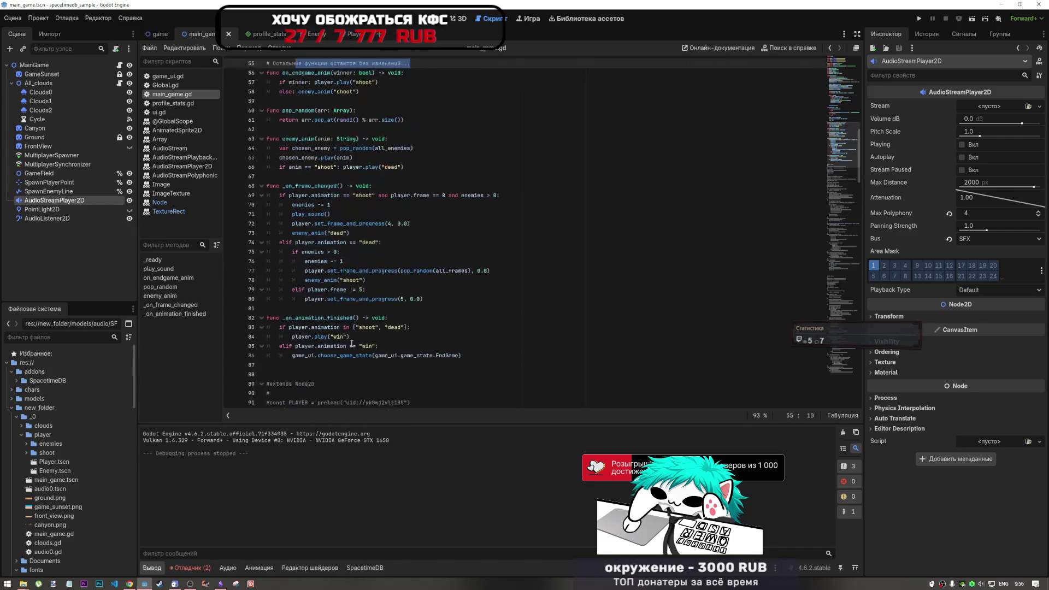
scroll(345, 342, up, 4)
scroll(334, 265, up, 3)
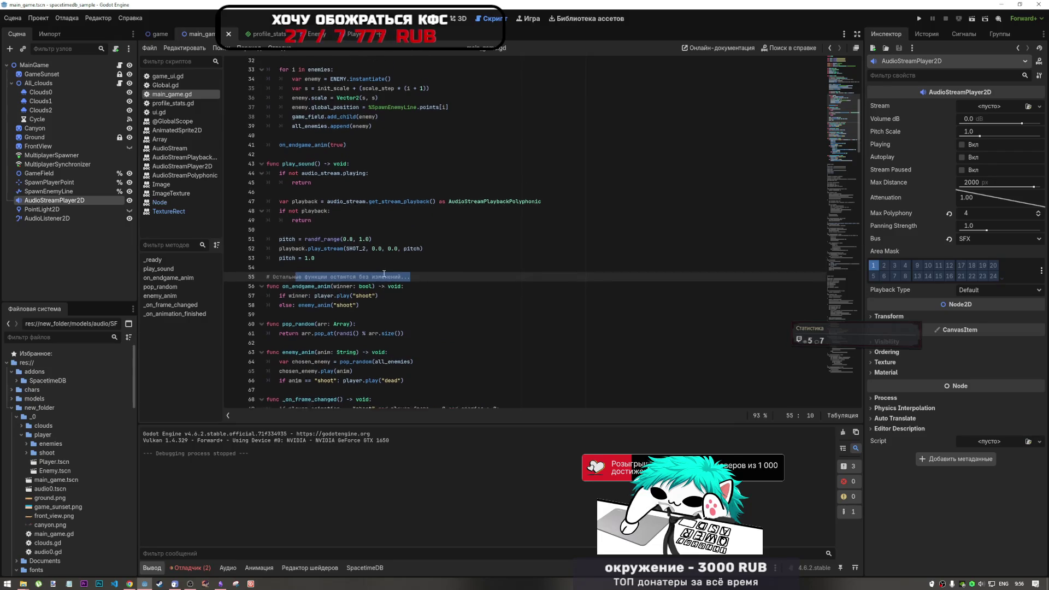
scroll(341, 322, up, 2)
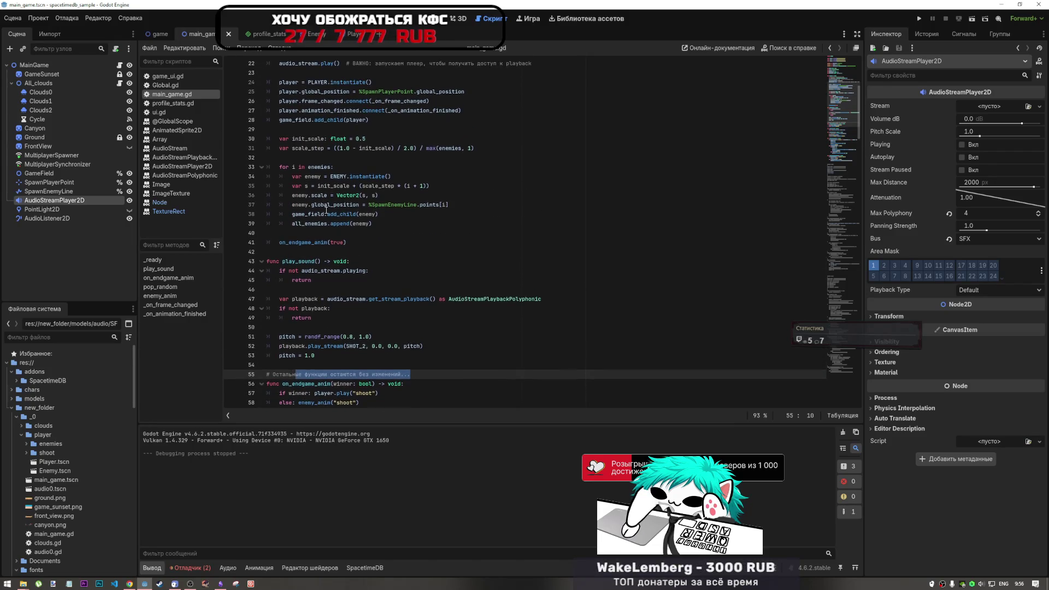
scroll(327, 251, down, 3)
click(316, 317)
scroll(355, 263, up, 2)
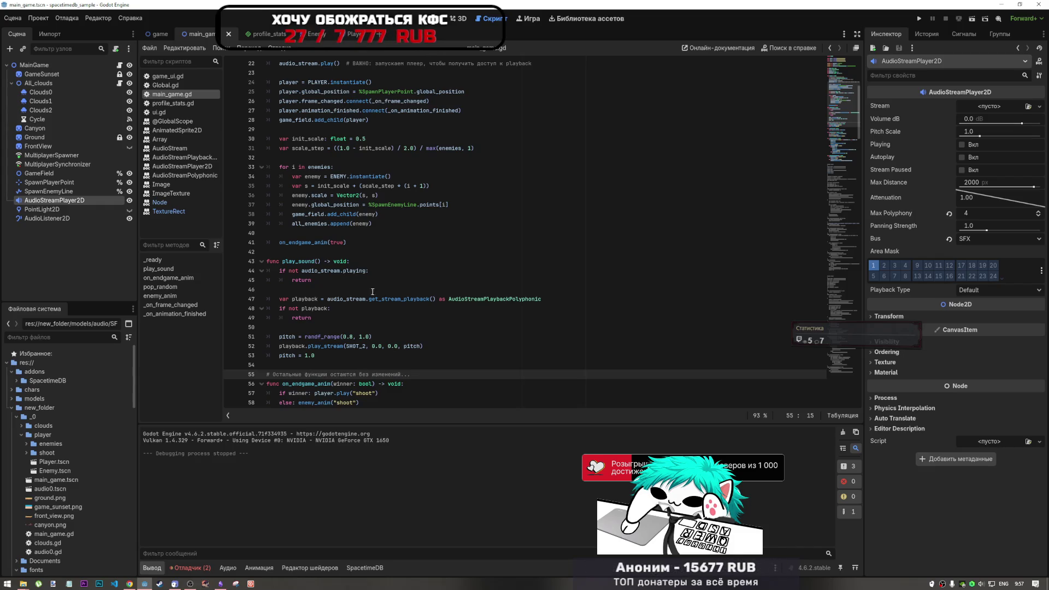
Add print(pitch) after the randf_range pitch line and save the script.
click(405, 337)
key(Return)
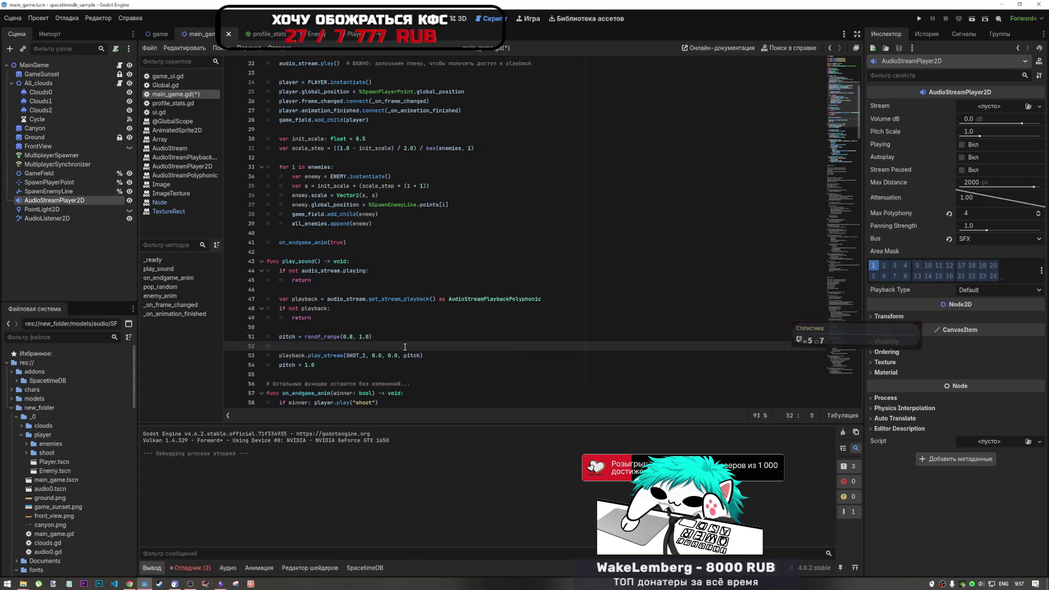
text(d)
key(BackSpace)
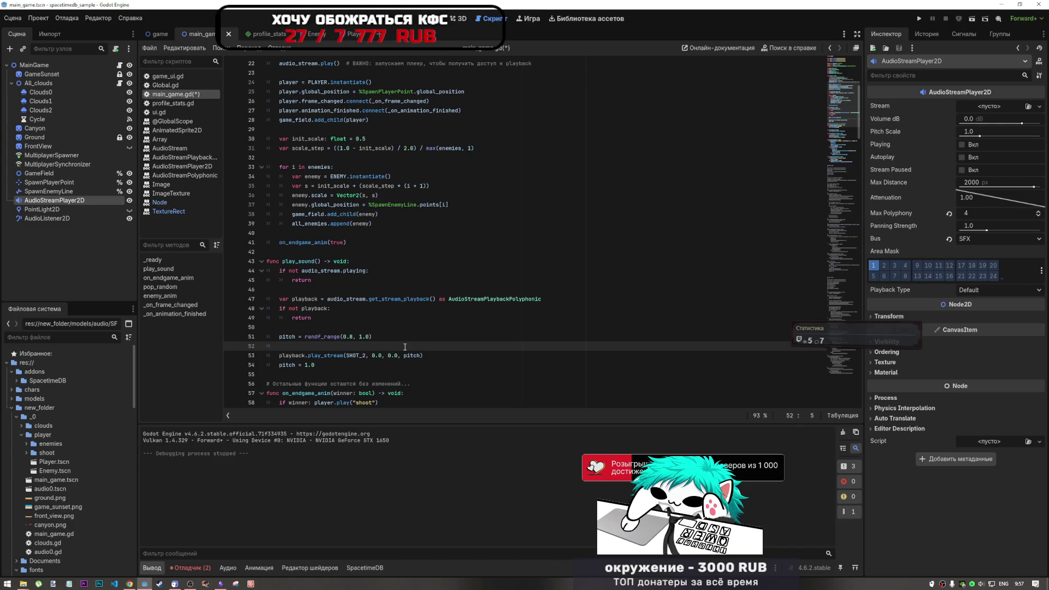
text(print)
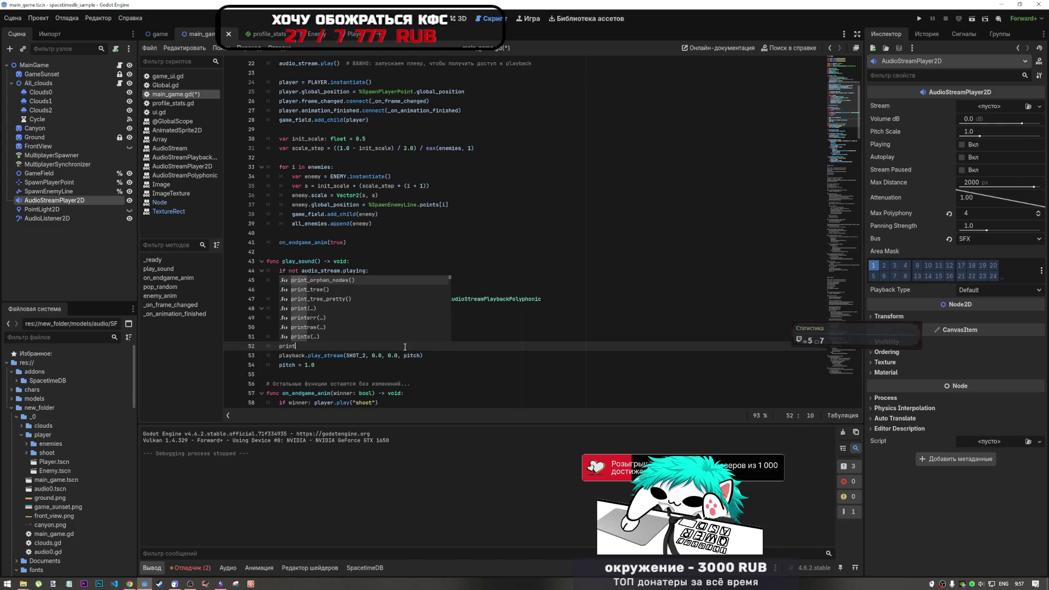
text((pitch)
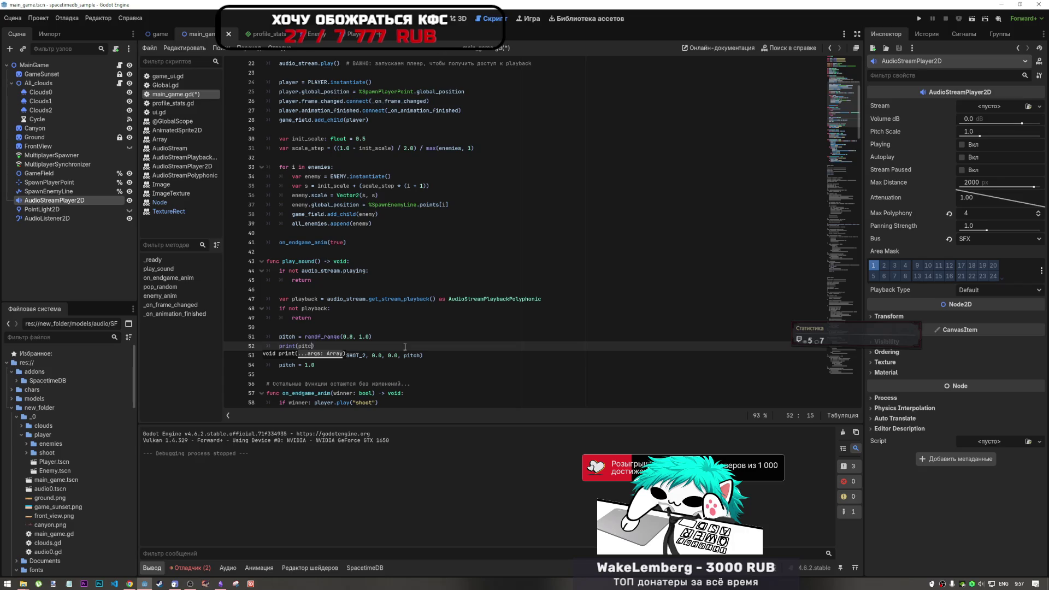
key(ctrl+s)
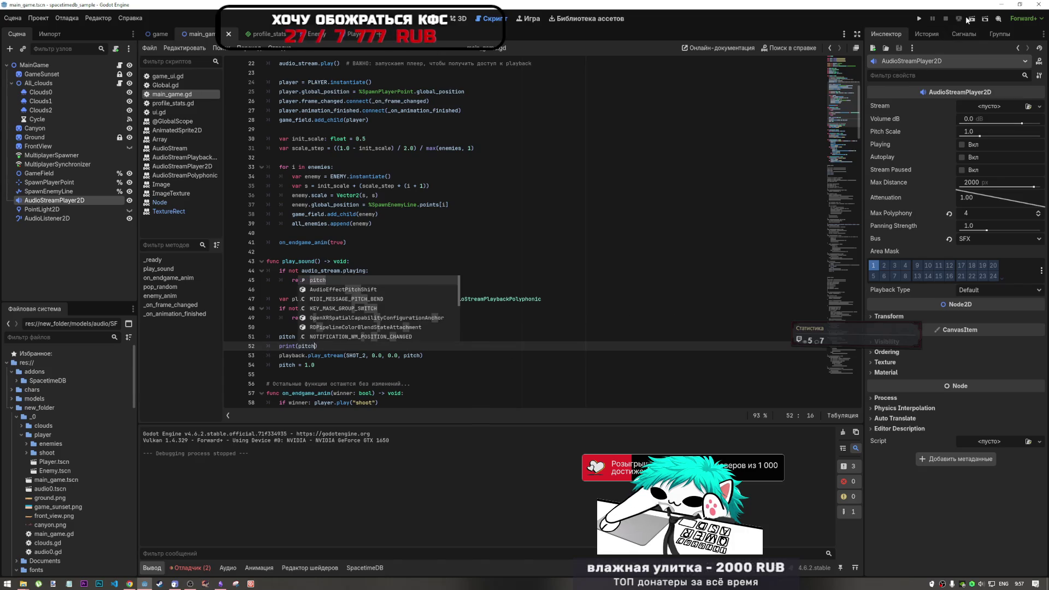
Run the duel scene to print shot pitches 0.933 and 0.859, then stop it.
click(966, 18)
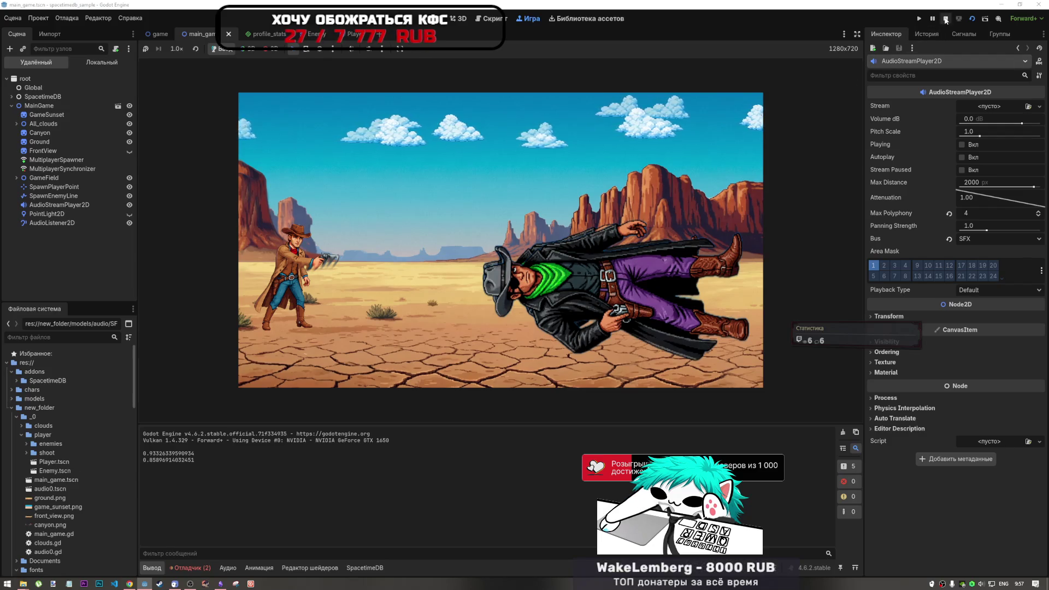
key(F8)
key(Escape)
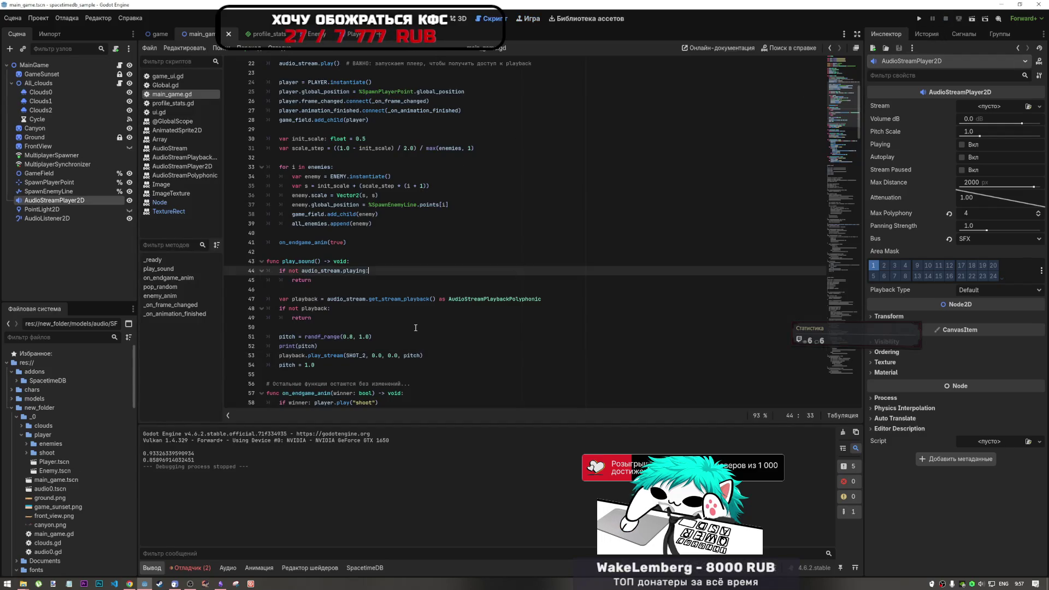
click(376, 336)
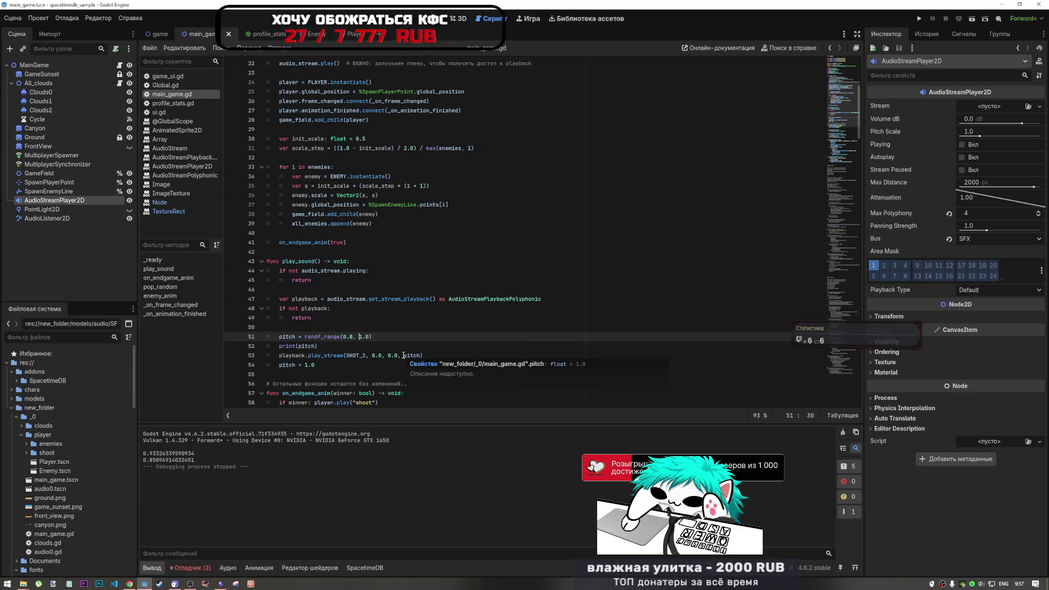
scroll(365, 296, up, 5)
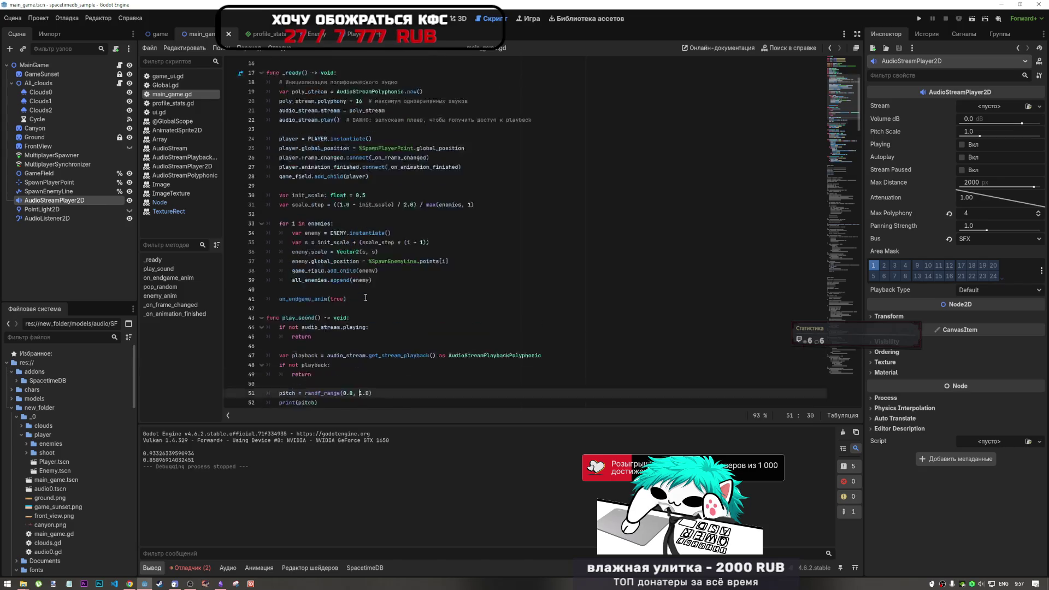
scroll(350, 242, up, 1)
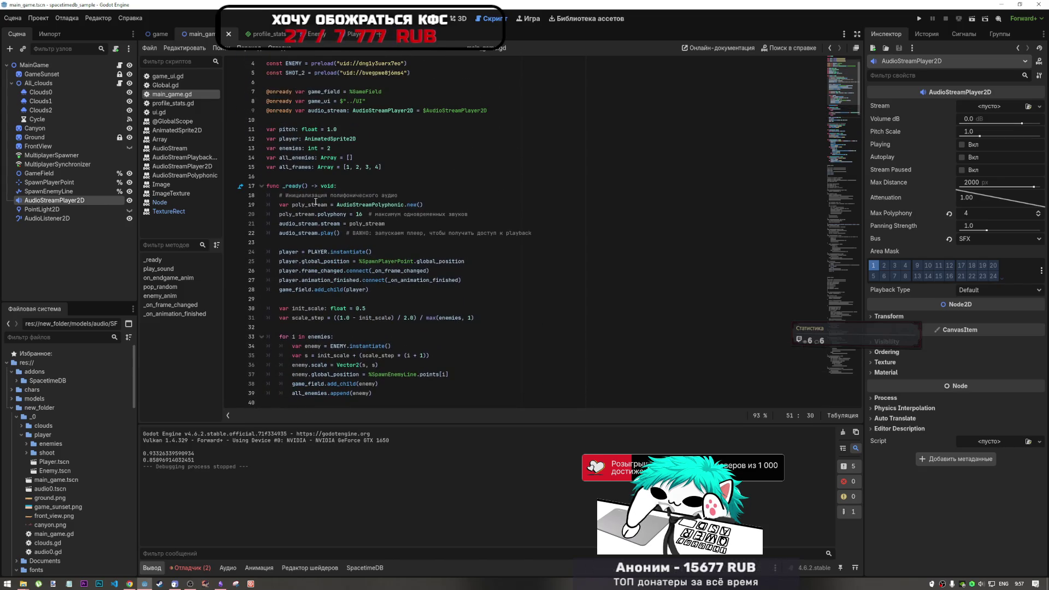
Comment out the audio_stream.play() call, then undo the change.
scroll(308, 240, down, 4)
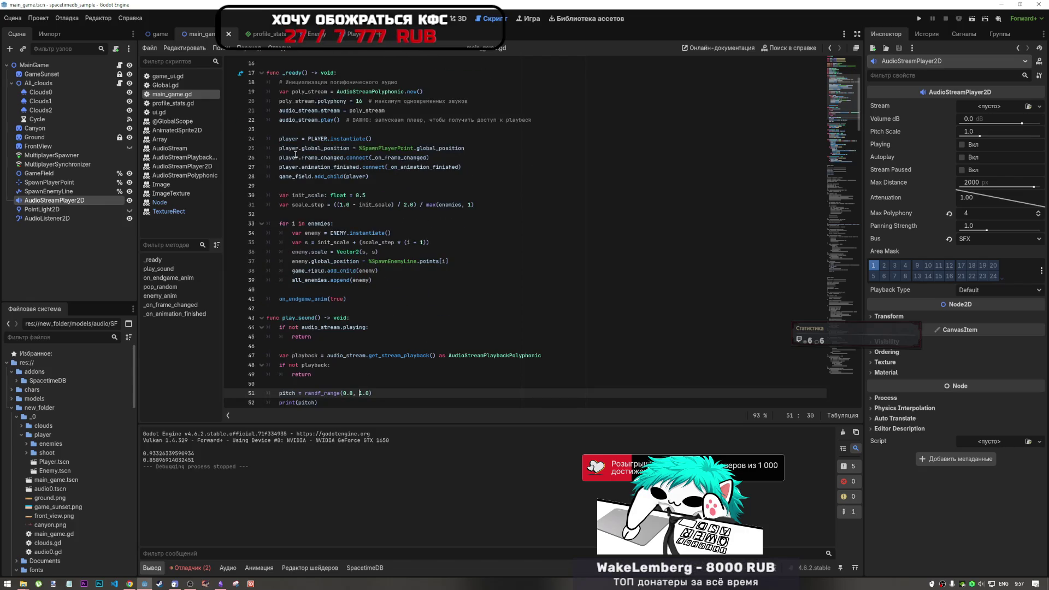
drag(345, 120, 286, 111)
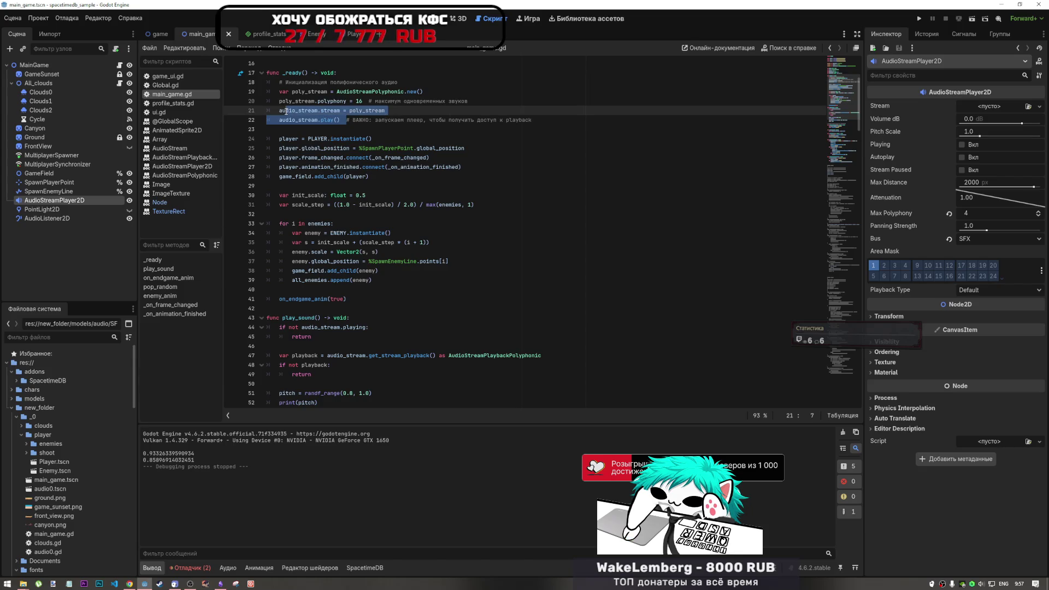
click(321, 119)
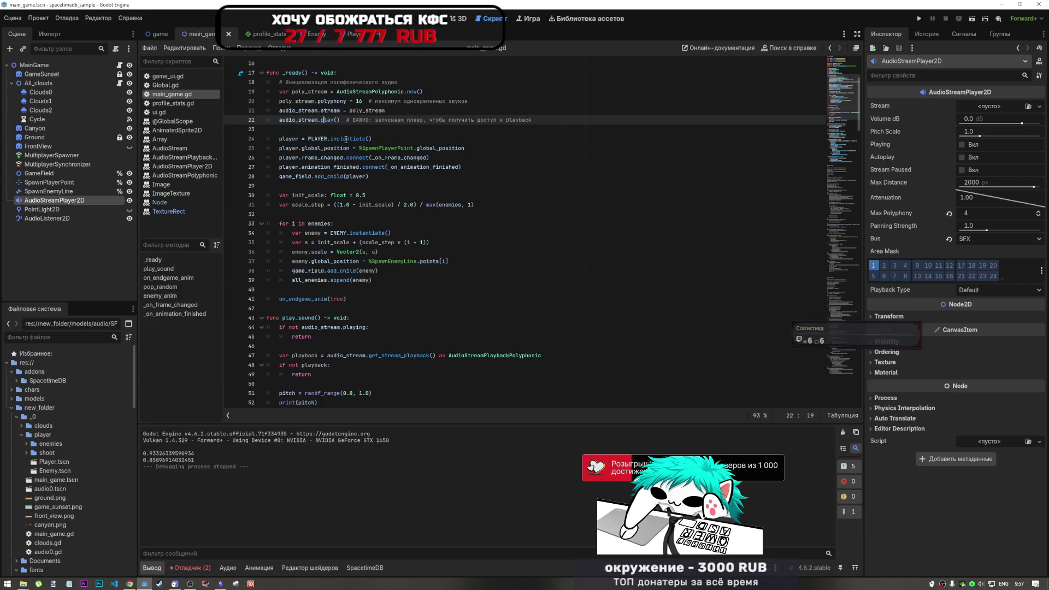
key(ctrl+k)
key(ctrl+z)
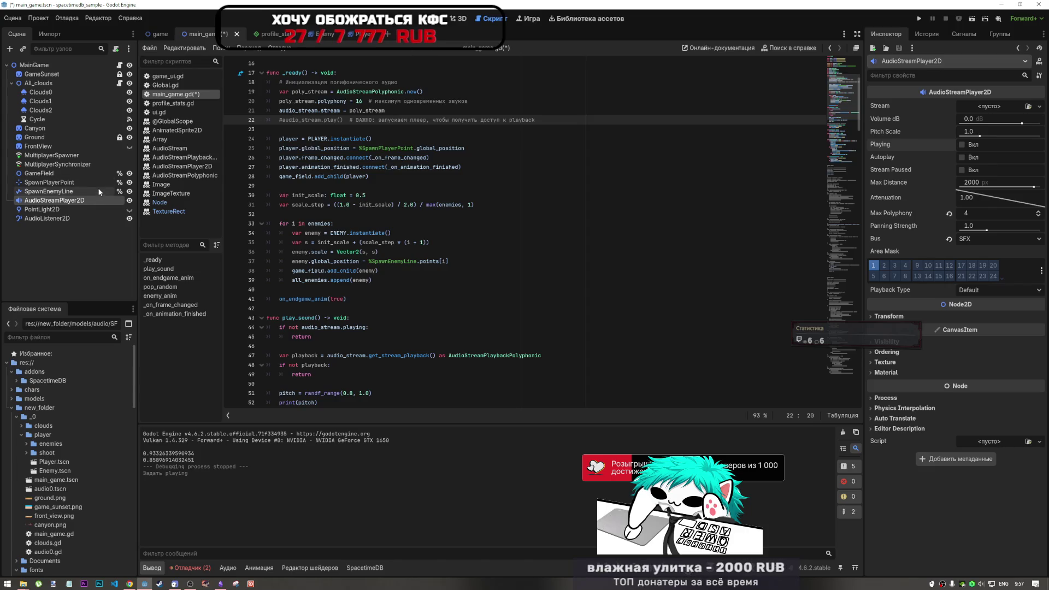
Toggle the AudioStreamPlayer2D's Playing property, save main_game.tscn, and open the Проект menu.
click(961, 144)
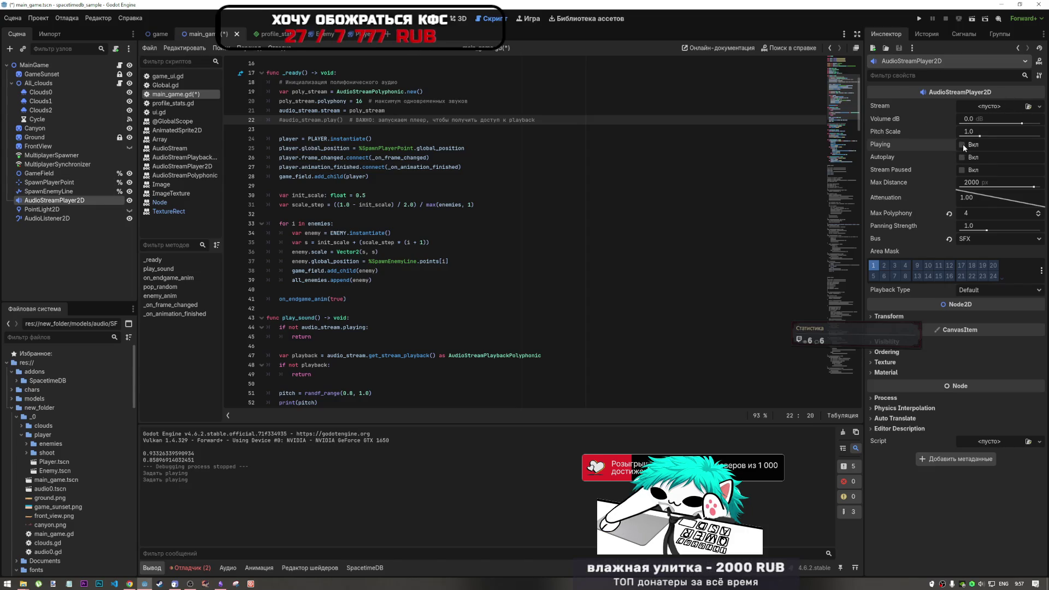
click(528, 180)
key(ctrl+s)
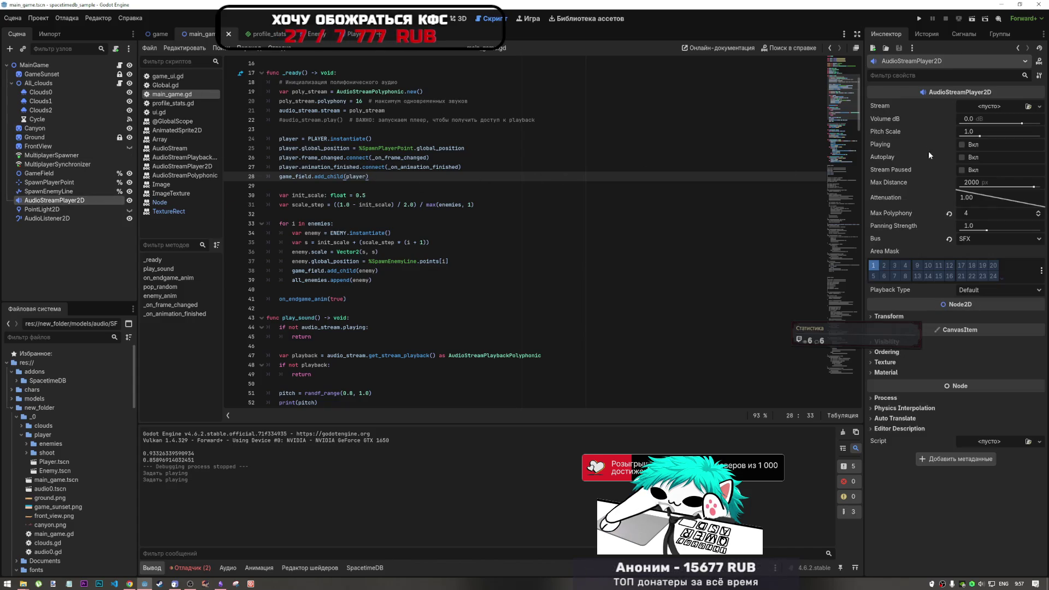
click(961, 145)
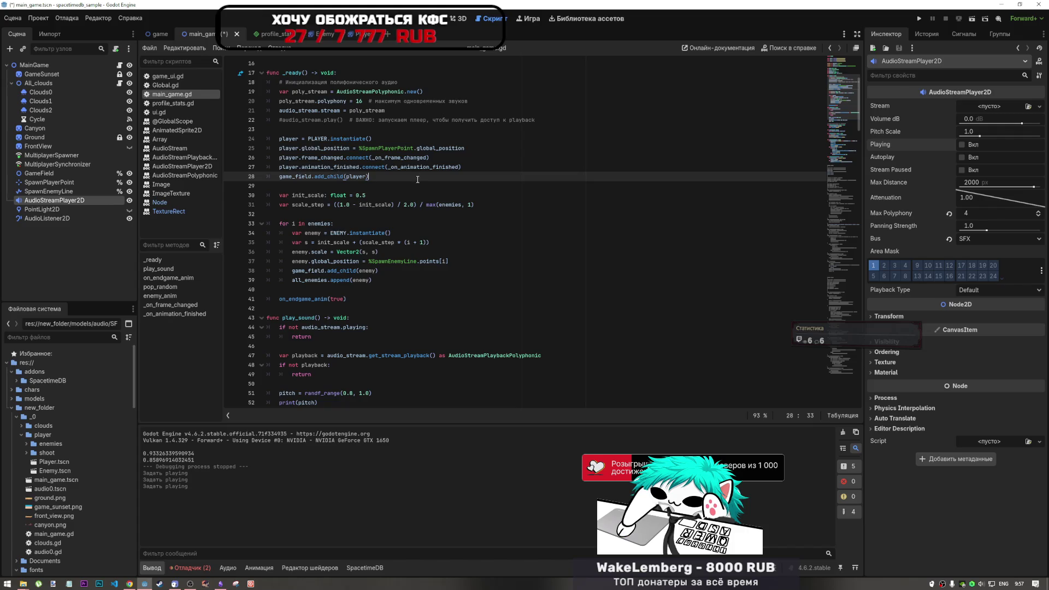
click(39, 18)
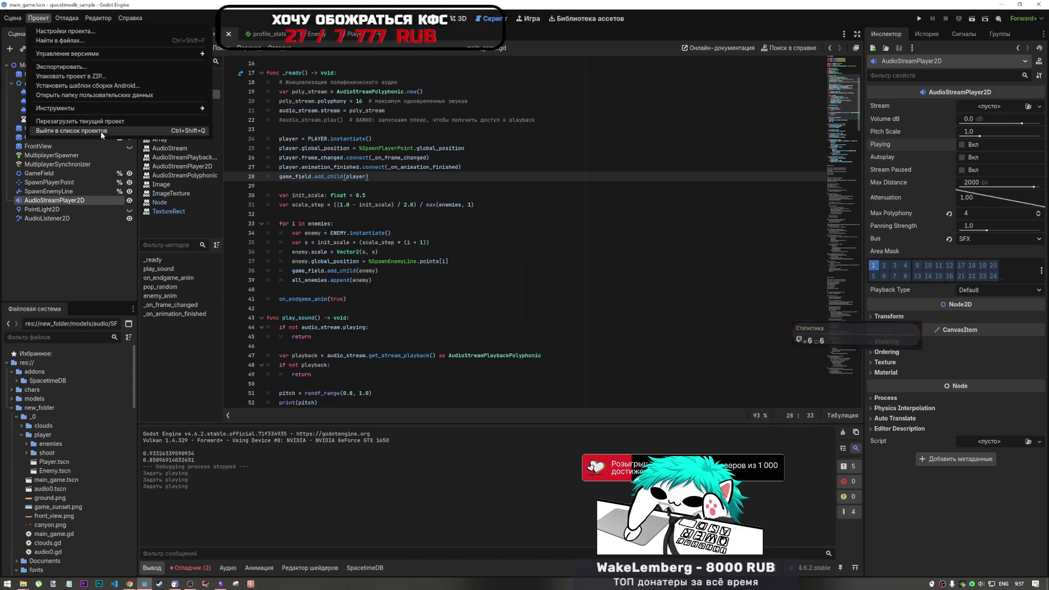
Reload the project, select AudioStreamPlayer2D, toggle its Playing setting, and view the desert scene in 2D.
click(101, 122)
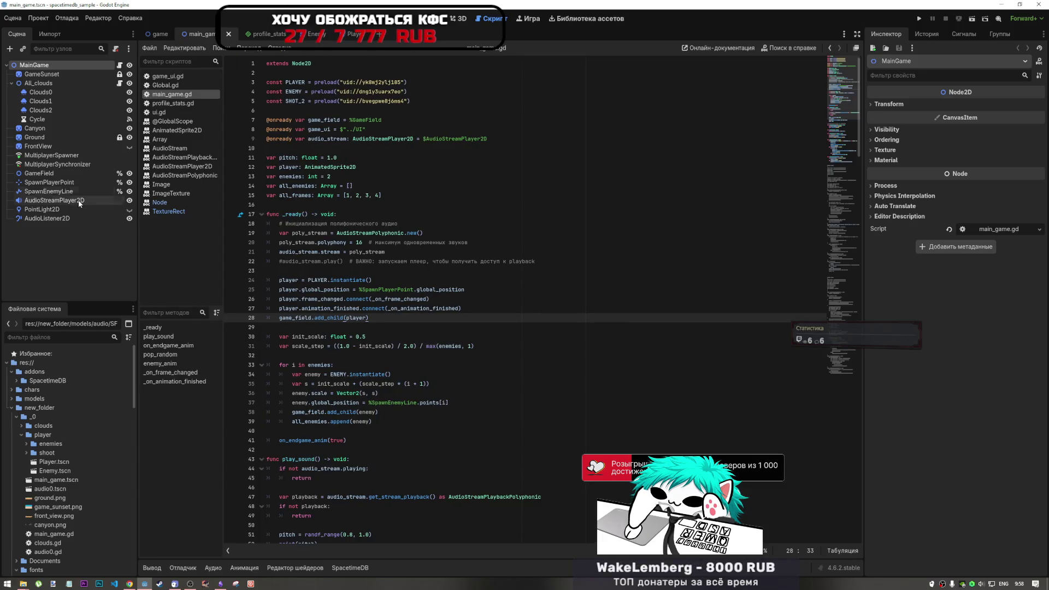
click(55, 200)
click(963, 144)
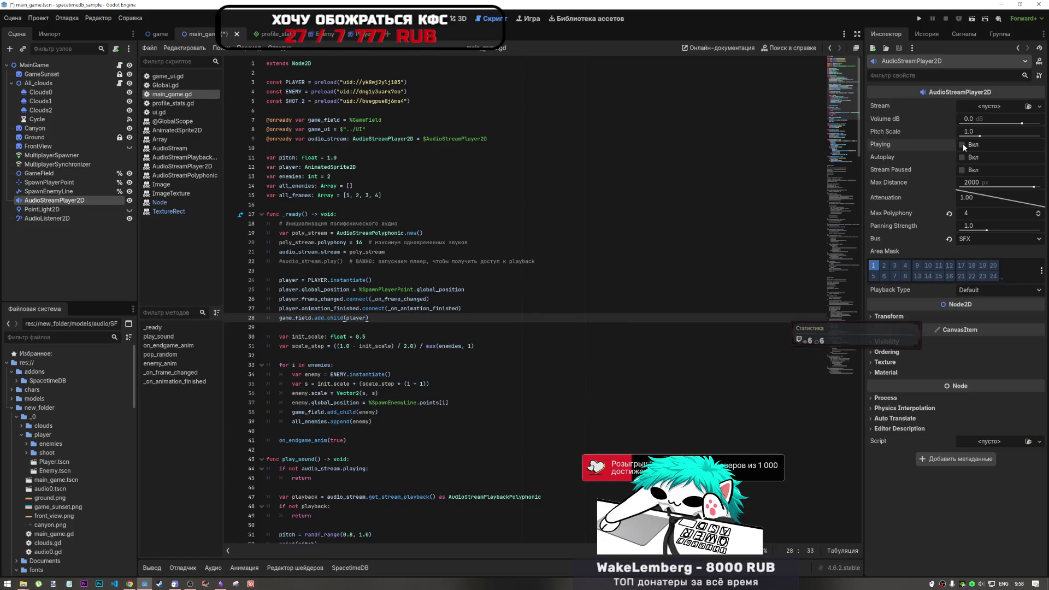
key(ctrl+F1)
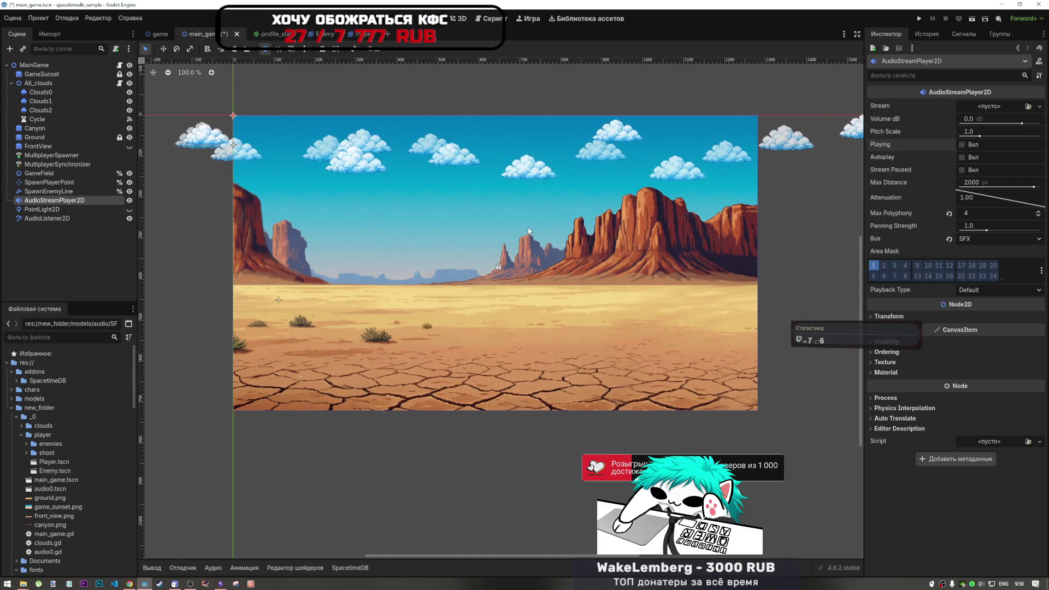
Give AudioStreamPlayer2D a new AudioStreamPolyphonic stream and turn Playing on.
click(1039, 107)
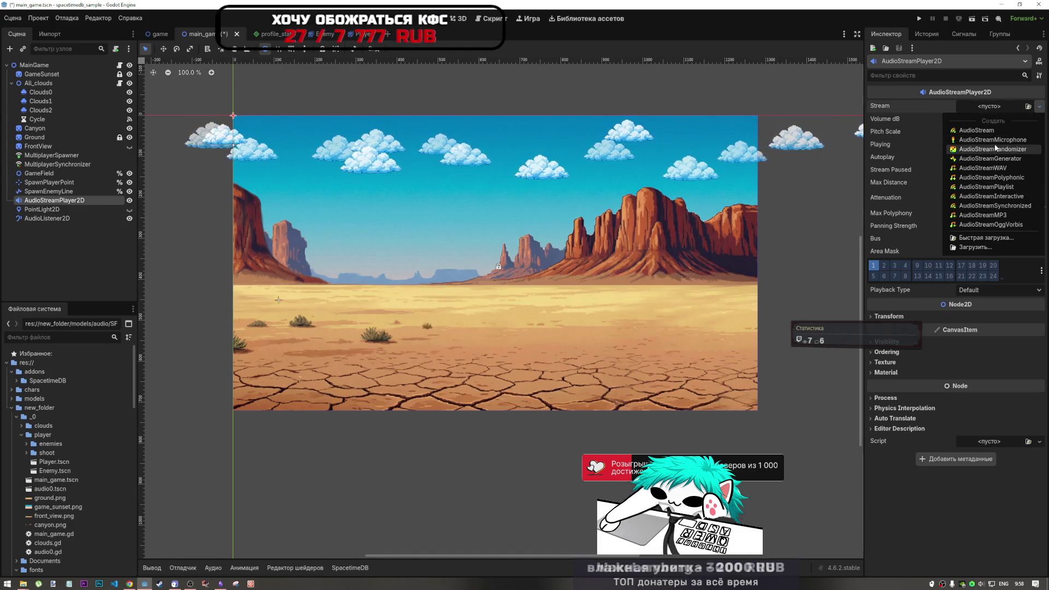
click(1004, 178)
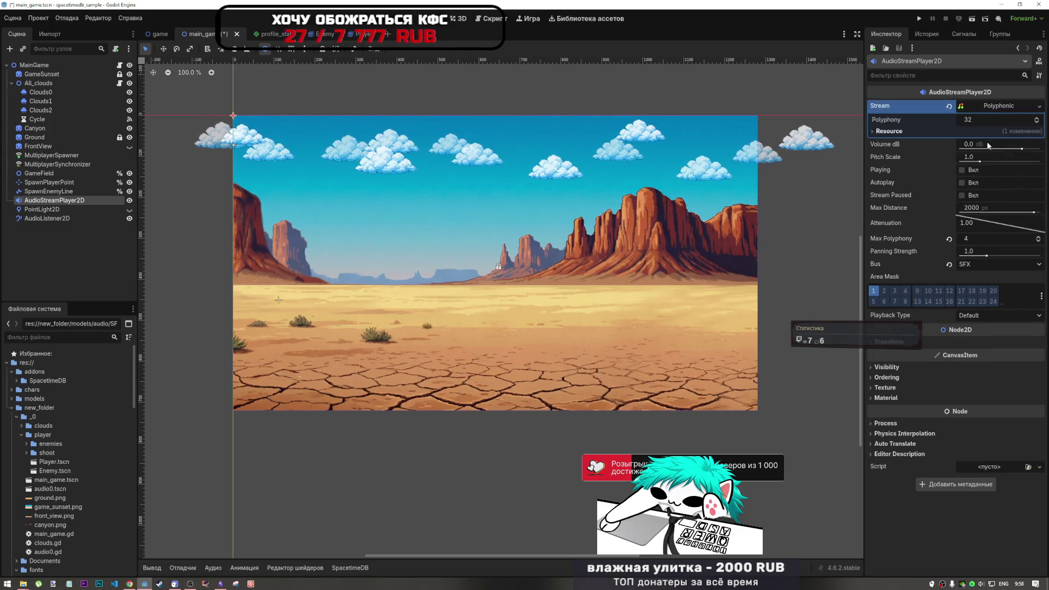
click(961, 170)
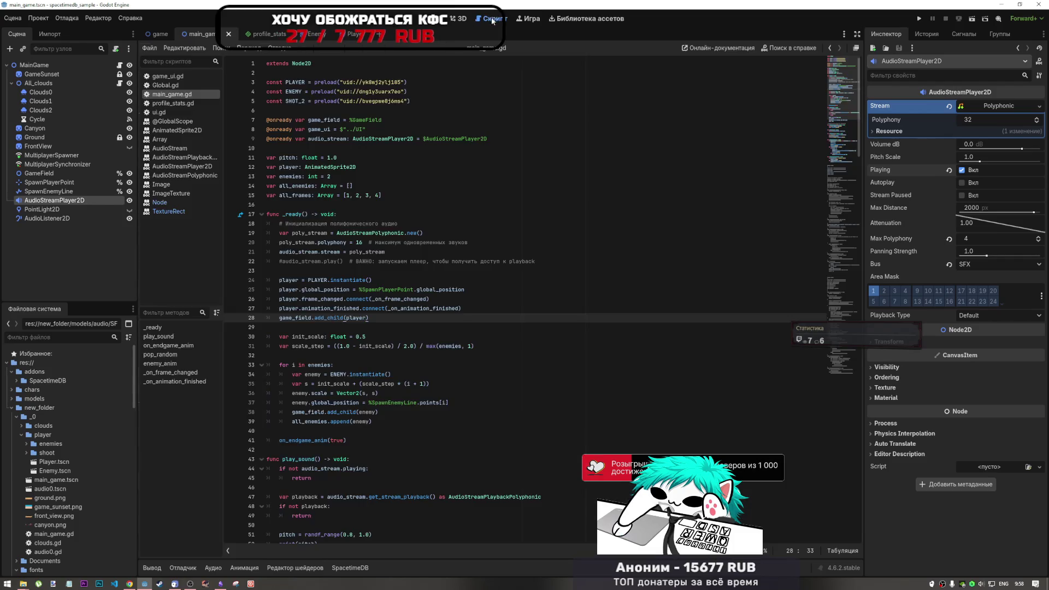
Return to main_game.gd with the caret around lines 27–28.
key(ctrl+F3)
click(450, 307)
key(Down)
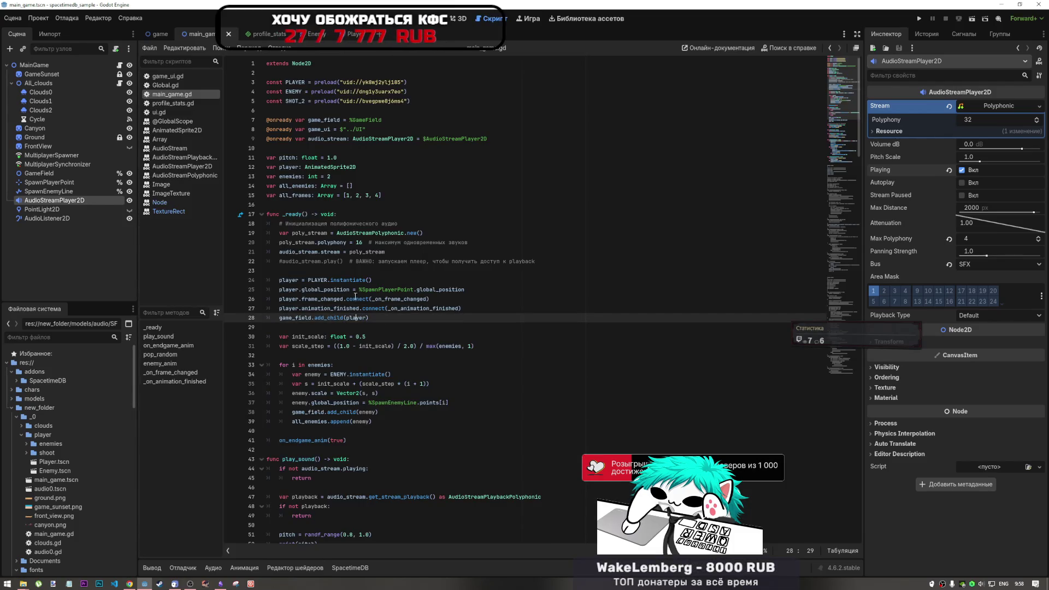
Comment out the polyphonic stream setup on lines 19–21 of main_game.gd.
mouse_move(337, 261)
mouse_down()
mouse_move(294, 252)
mouse_move(308, 258)
mouse_up()
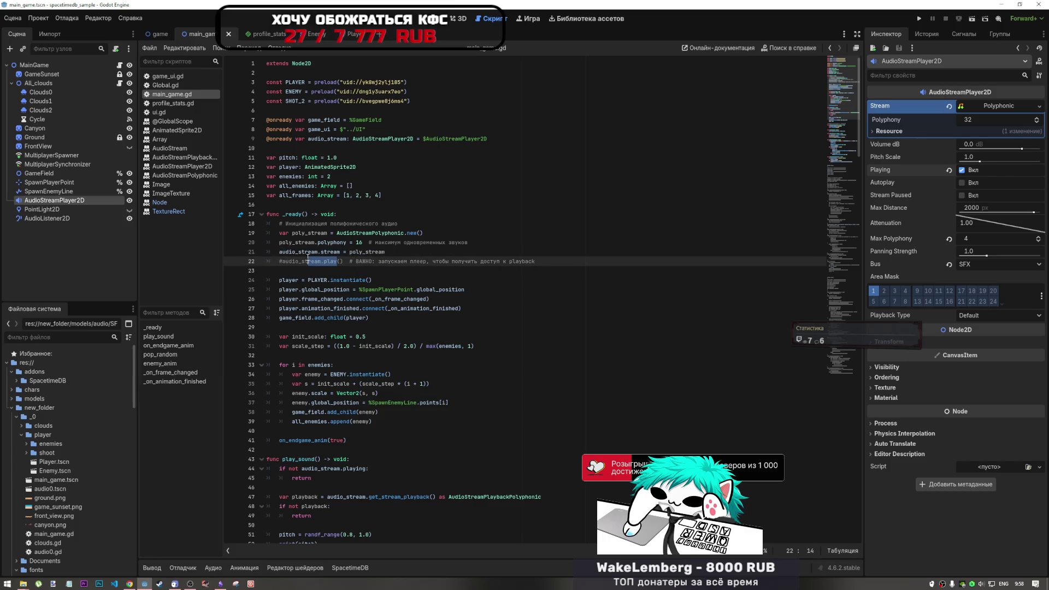
click(386, 253)
drag(386, 254, 313, 234)
key(ctrl+k)
Save the script and run the current scene.
key(ctrl+s)
scroll(679, 280, down, 5)
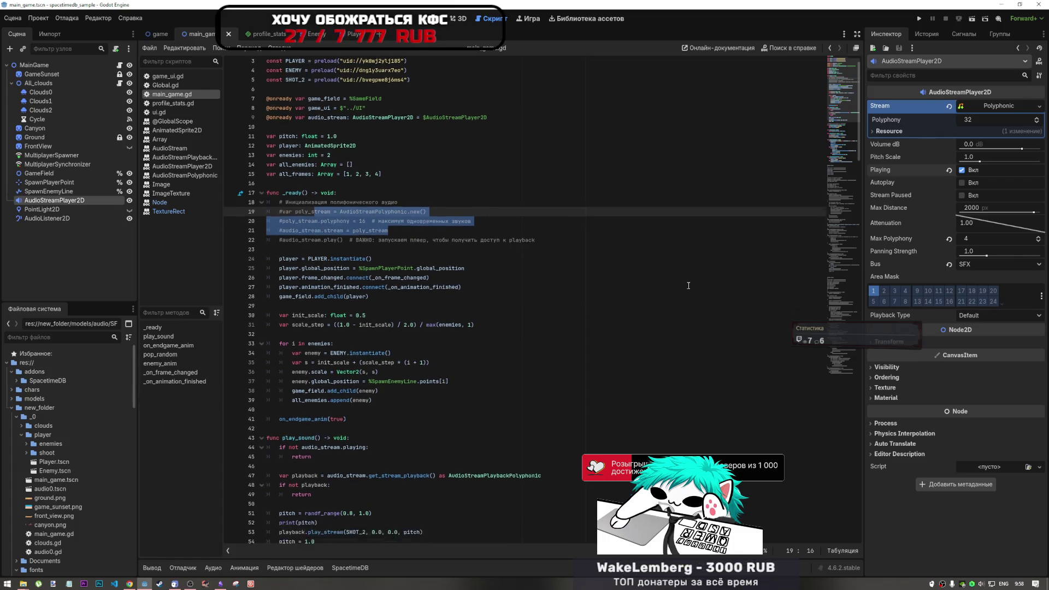
click(972, 18)
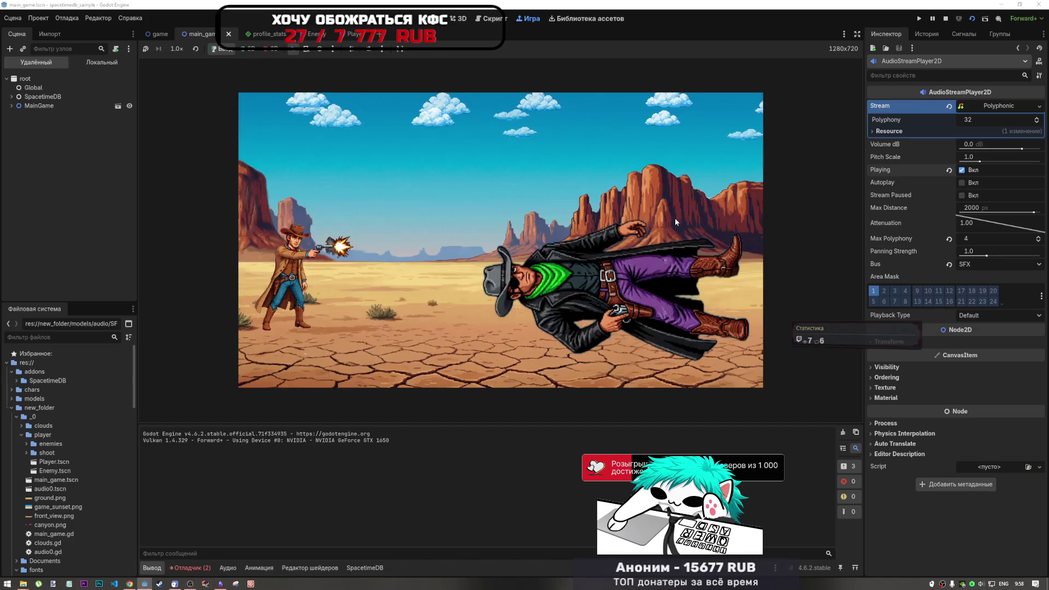
Stop and relaunch the duel scene, review the two errors in the Debugger, then stop it.
click(945, 20)
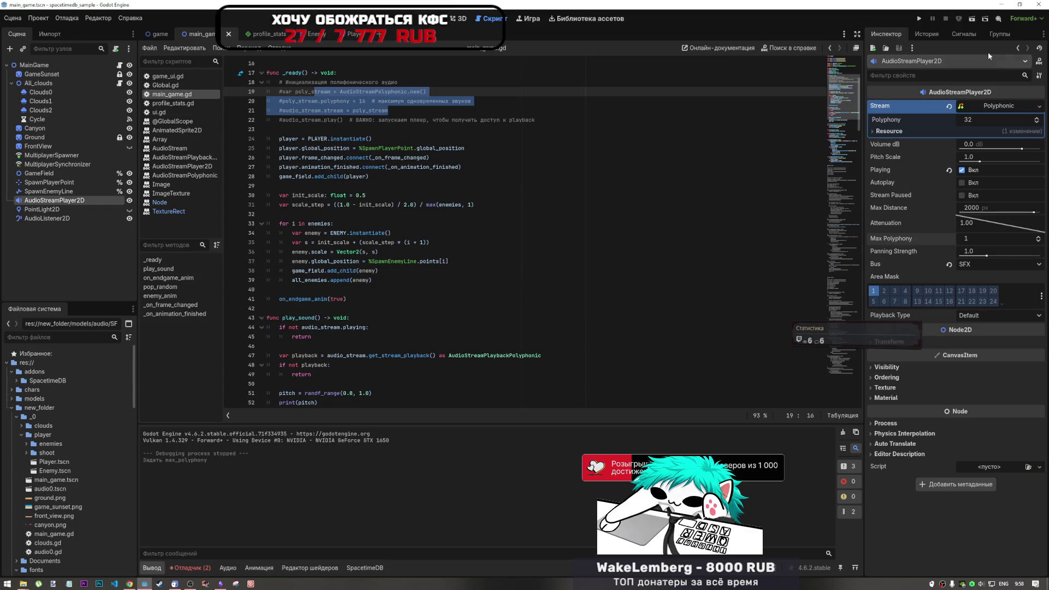
click(971, 20)
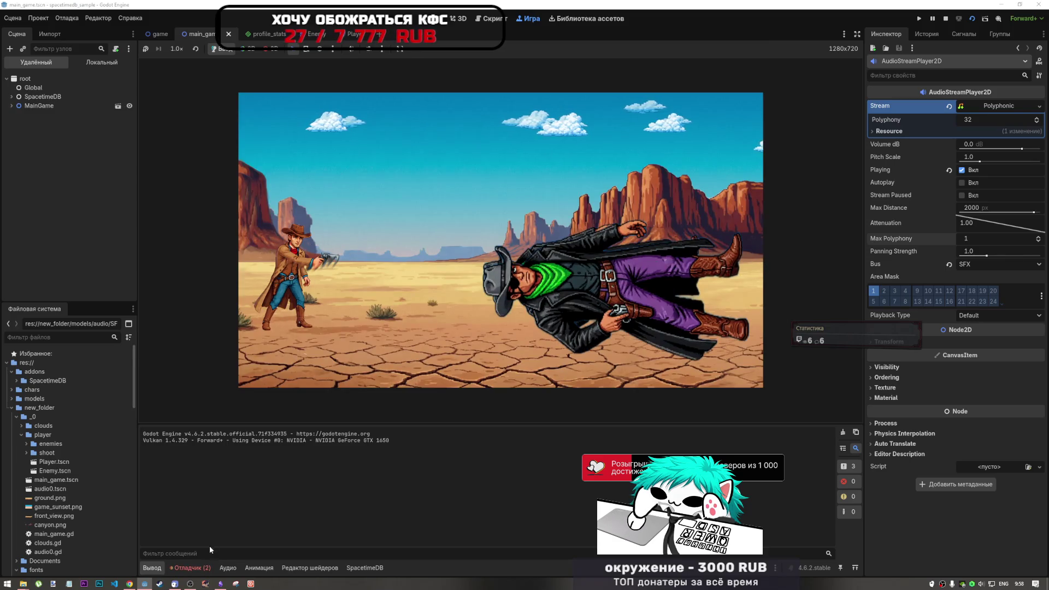
click(190, 567)
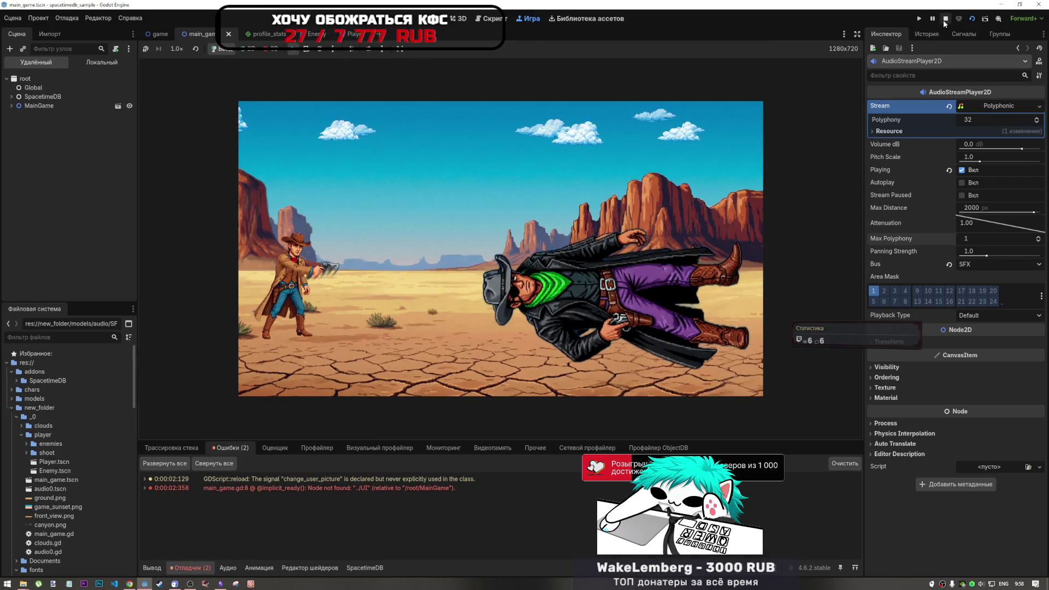
click(944, 19)
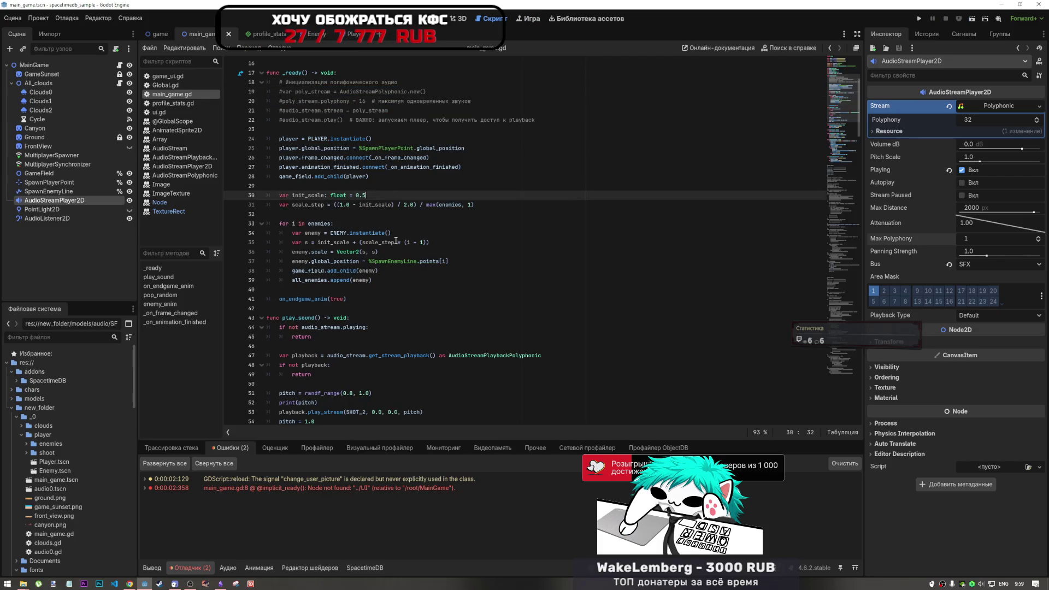
Select the stream setup code on lines 19–20 and check the Stream resource dropdown.
mouse_move(396, 241)
mouse_move(356, 91)
mouse_down()
mouse_move(393, 91)
mouse_move(397, 101)
mouse_up()
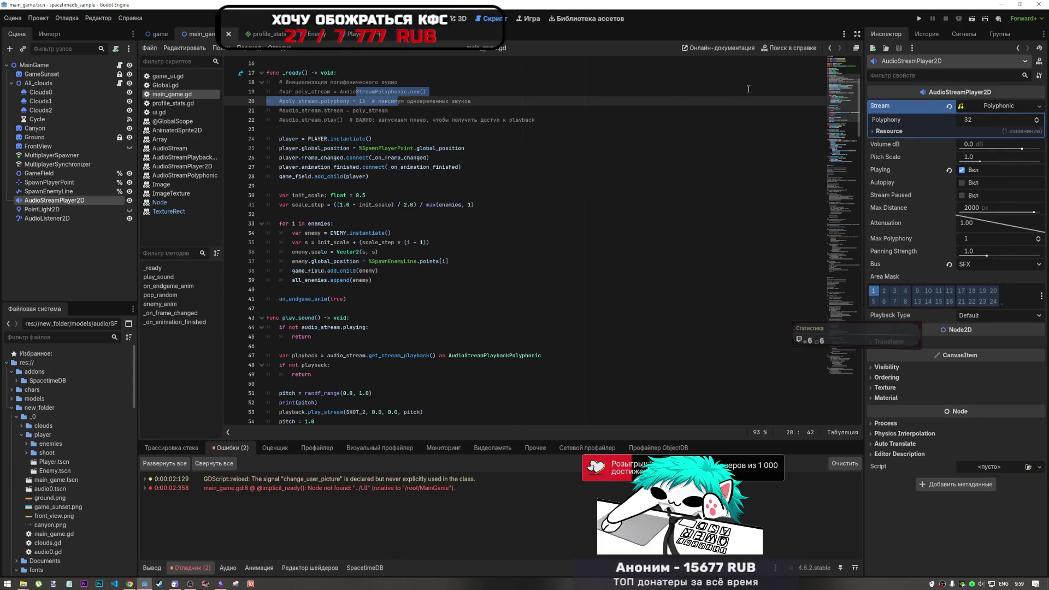
click(1036, 109)
click(1039, 108)
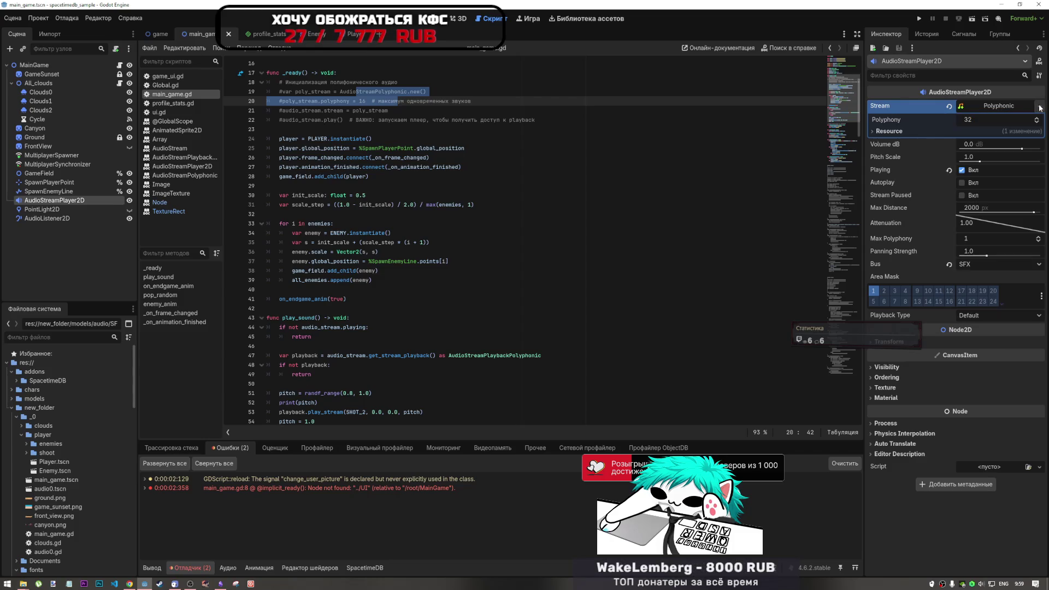
Look over main_game.gd around line 45, then switch to the YouTube video.
click(358, 337)
scroll(358, 340, down, 5)
scroll(358, 339, down, 5)
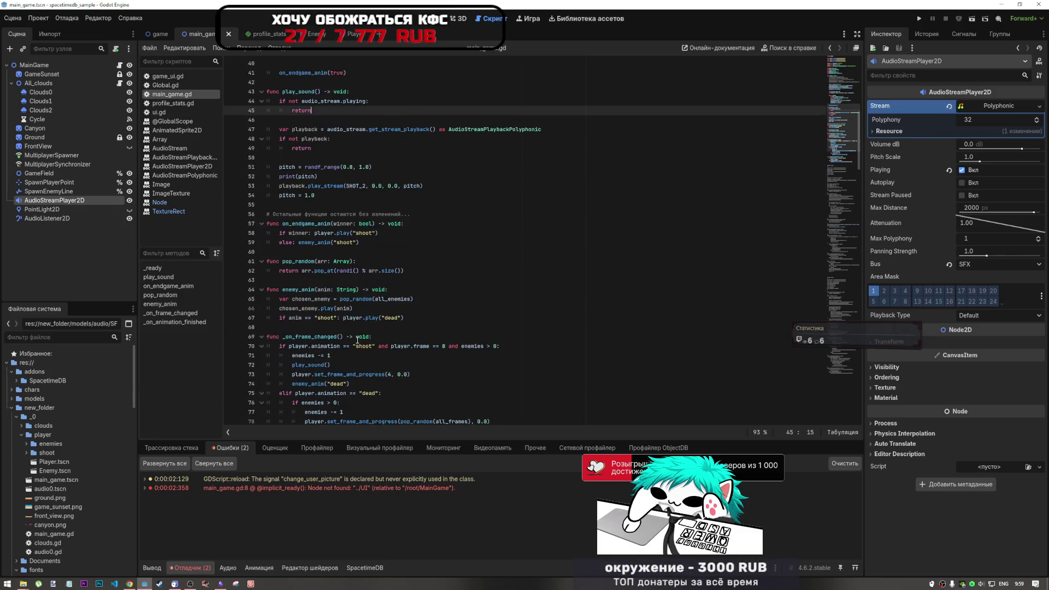
scroll(358, 340, up, 13)
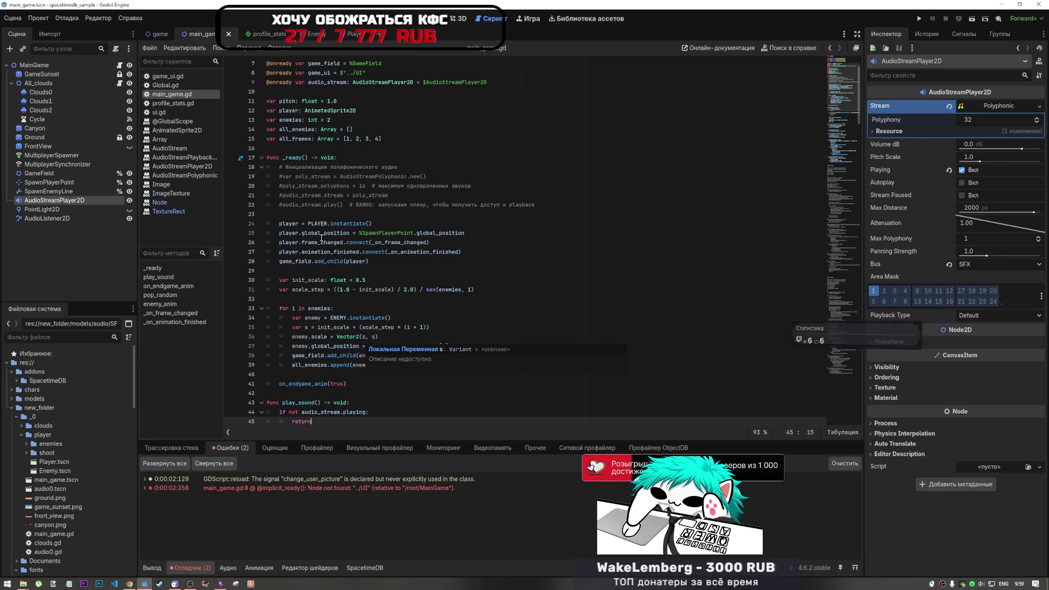
key(alt+Tab)
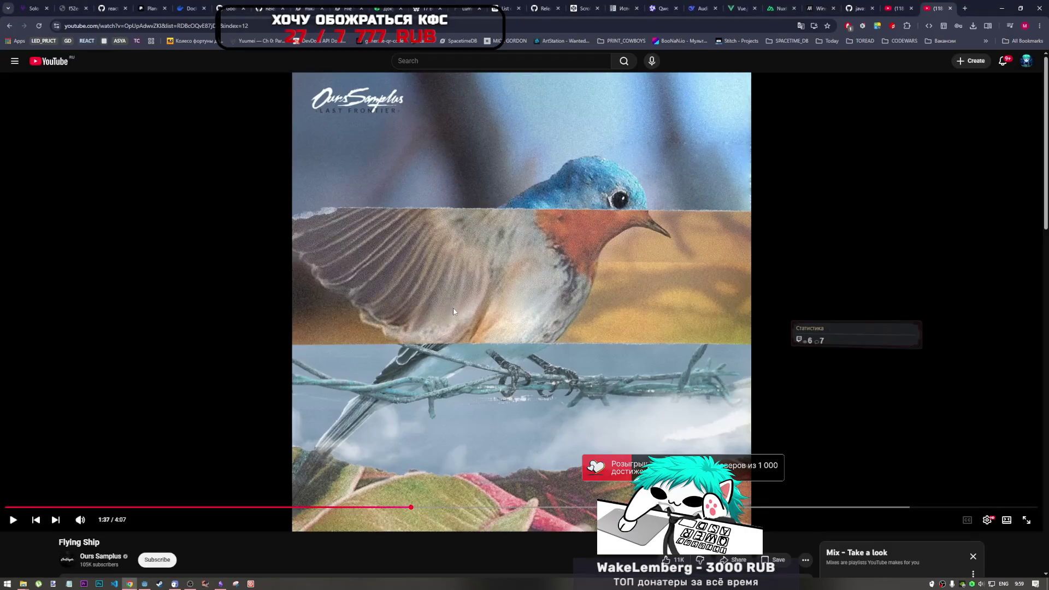
Play the Flying Ship video, then return to Godot with the caret on main_game.gd line 34.
click(456, 354)
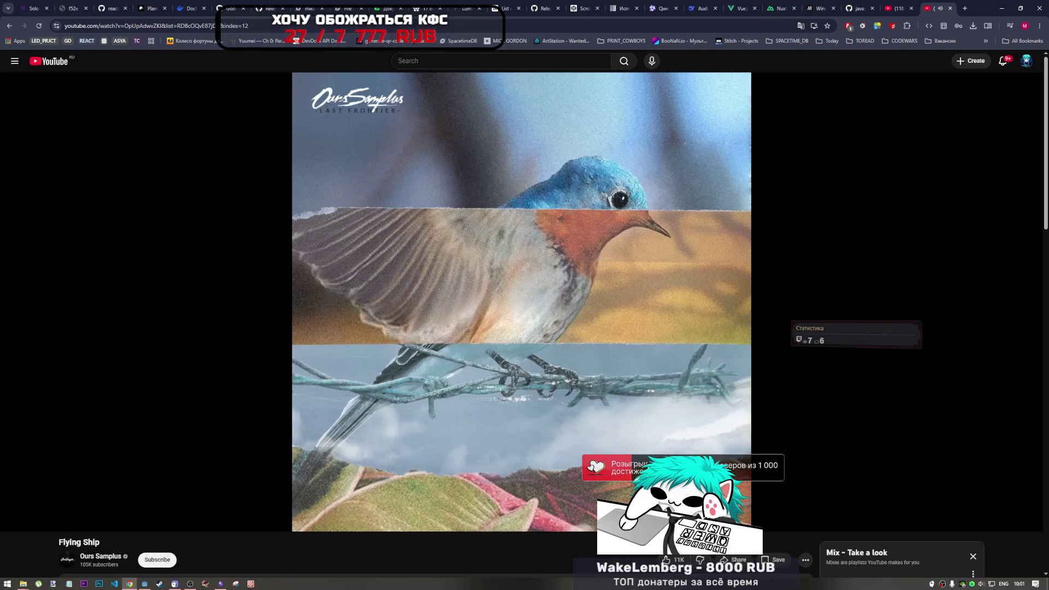
mouse_move(111, 394)
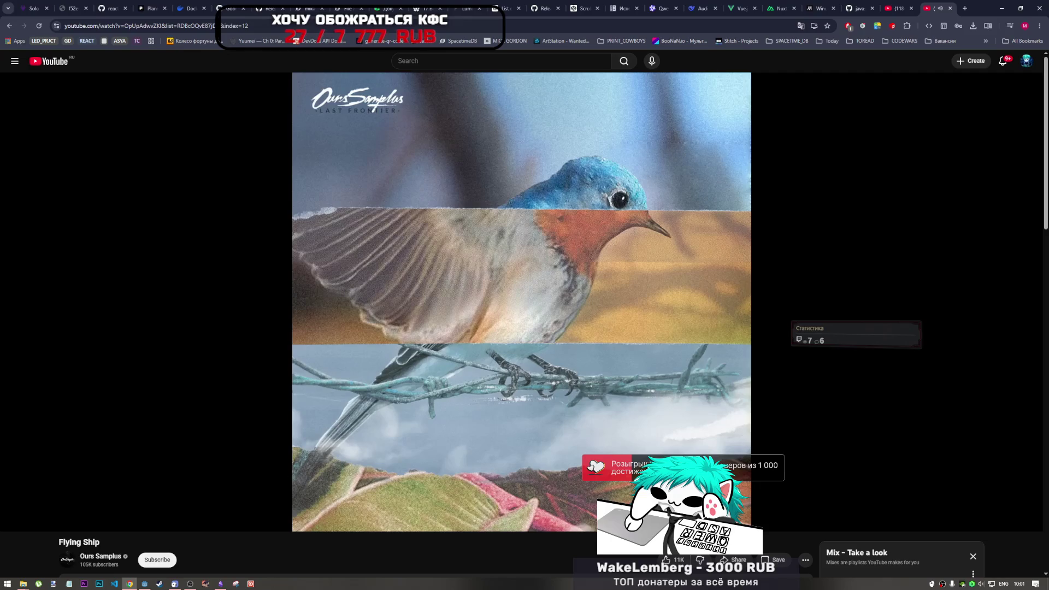
mouse_move(198, 336)
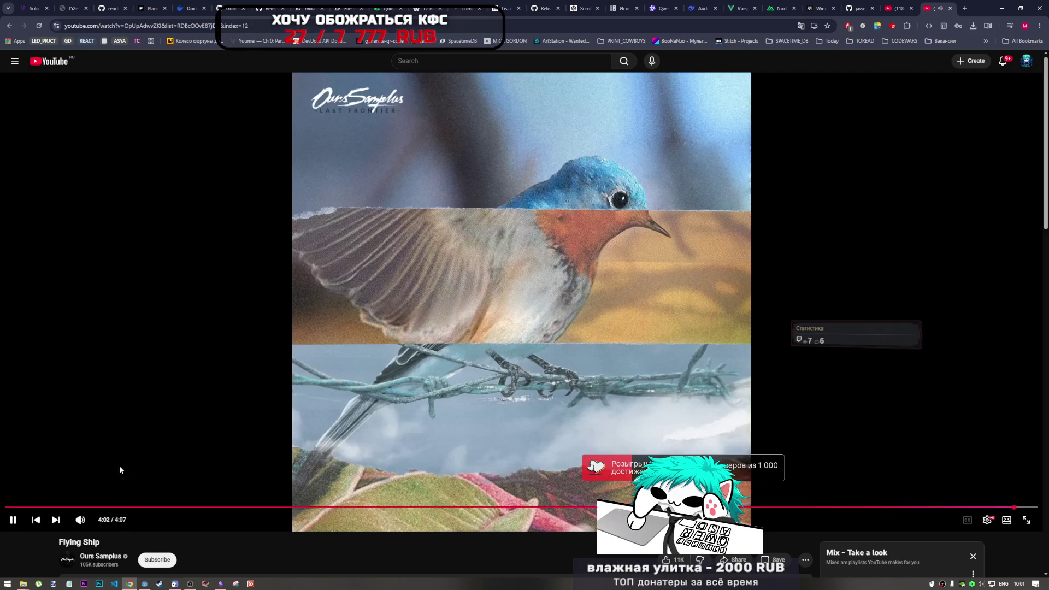
key(alt+Tab)
click(394, 318)
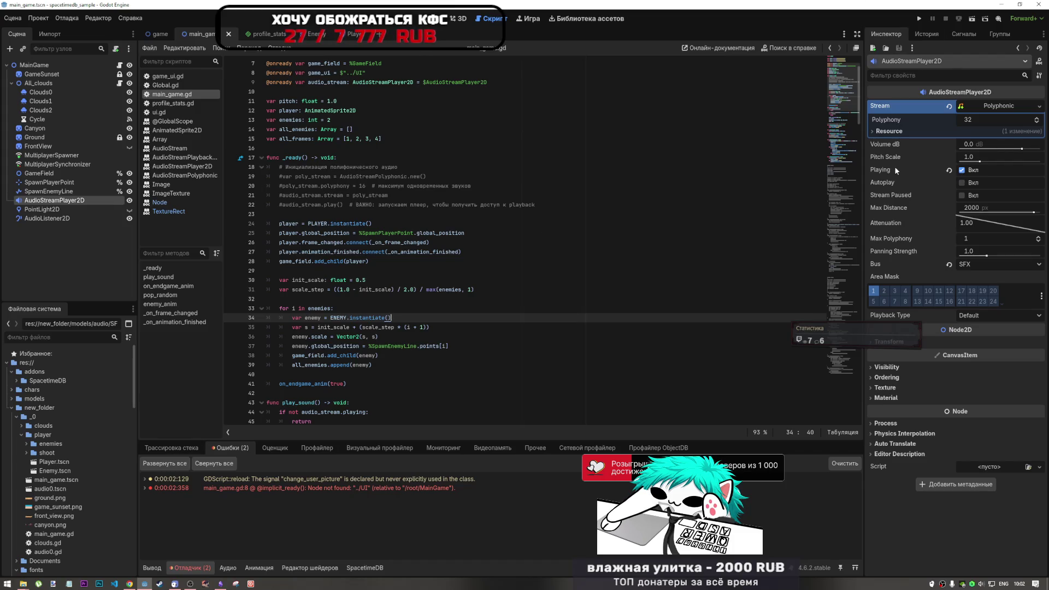
Turn off Playing on the sound player and select the audio_stream.play() call on line 22.
mouse_move(890, 168)
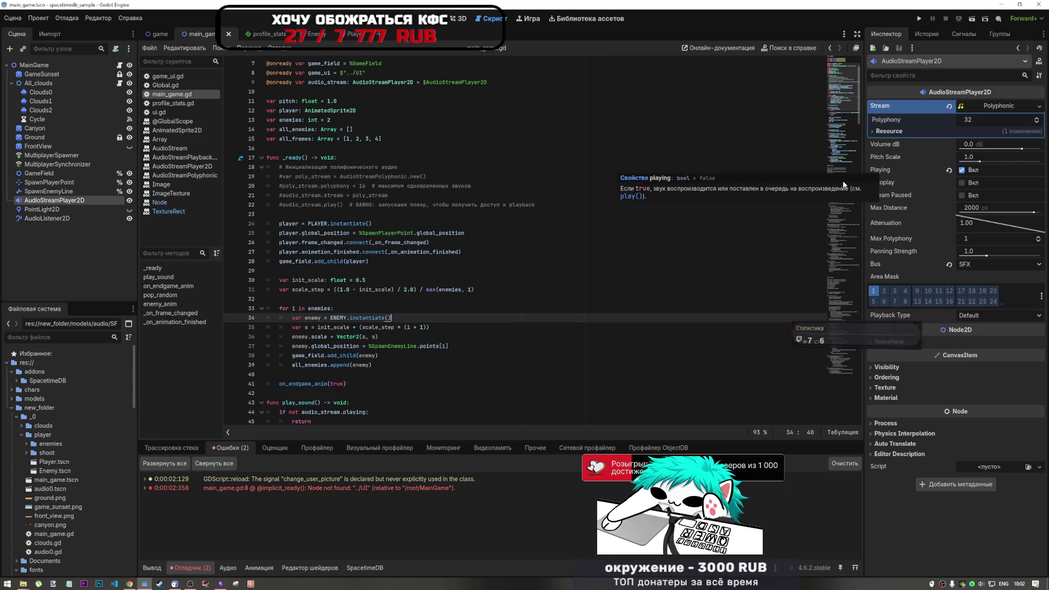
click(961, 170)
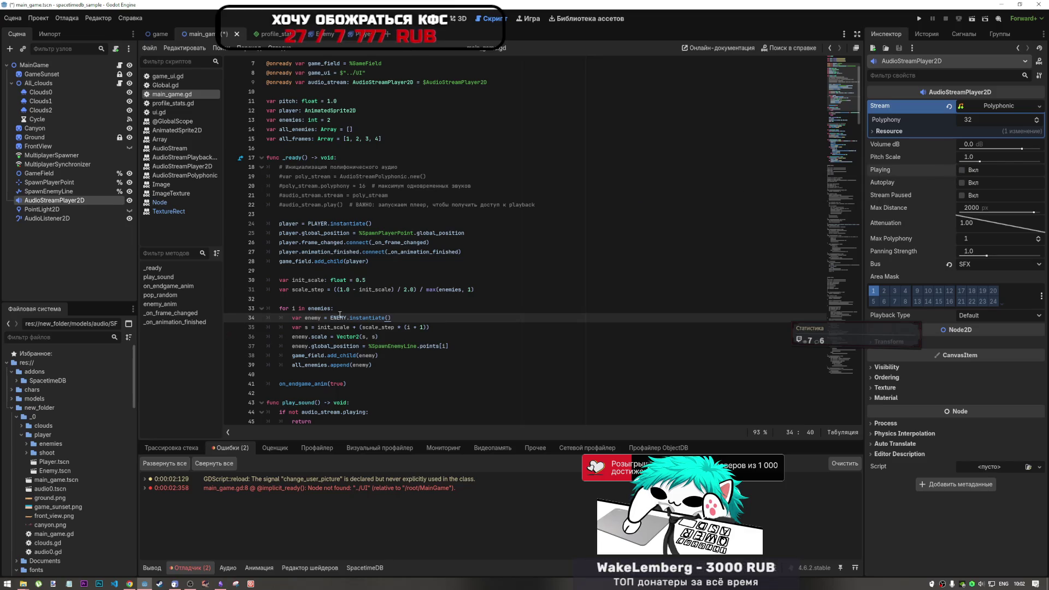
drag(344, 205, 283, 207)
key(ctrl+c)
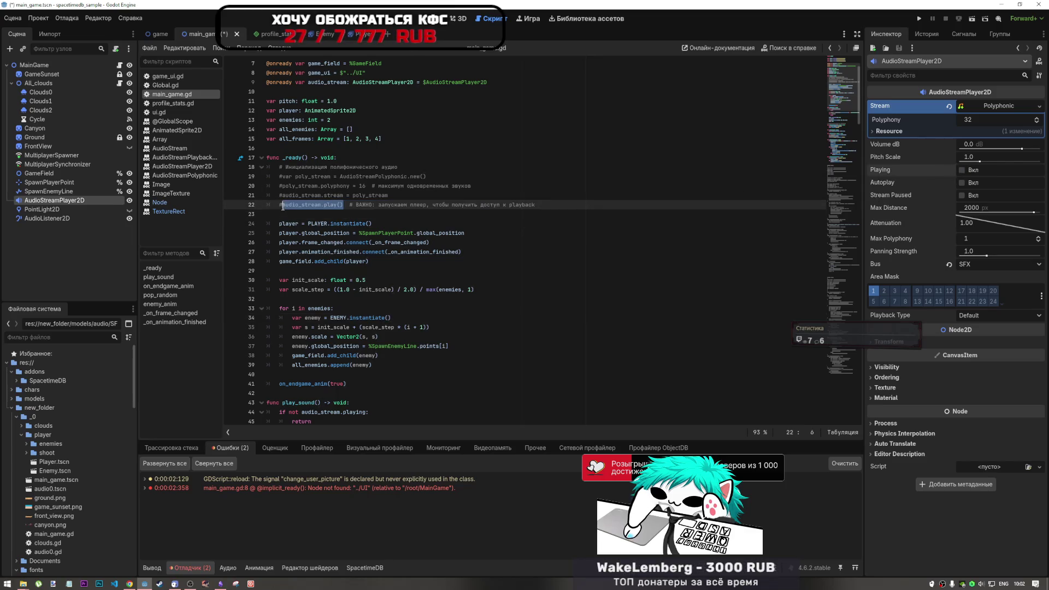
Paste audio_stream.play() onto line 41 in _ready() and run the game.
click(330, 374)
key(Return)
key(ctrl+v)
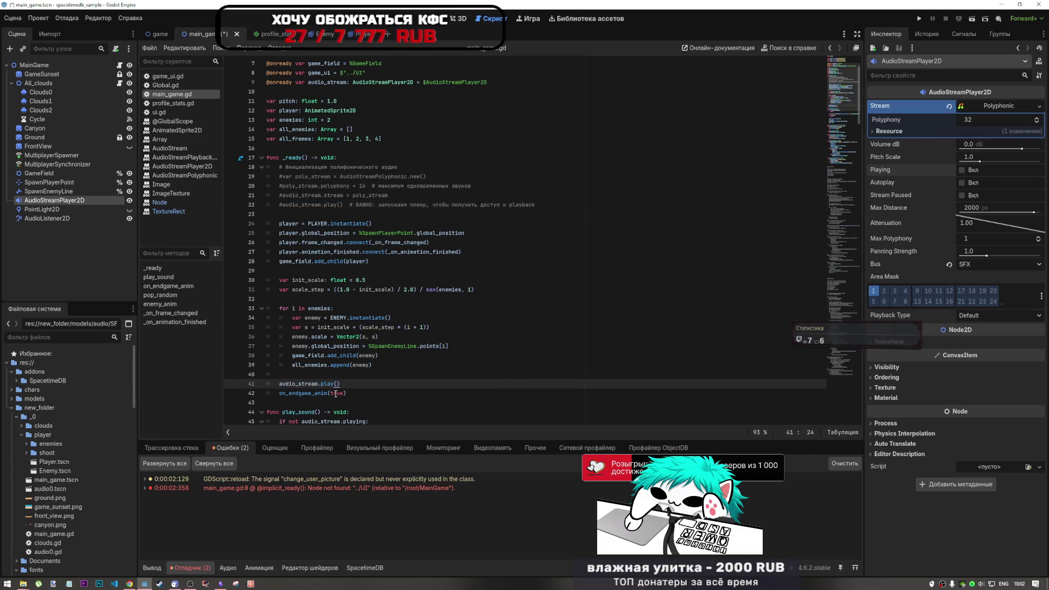
click(972, 20)
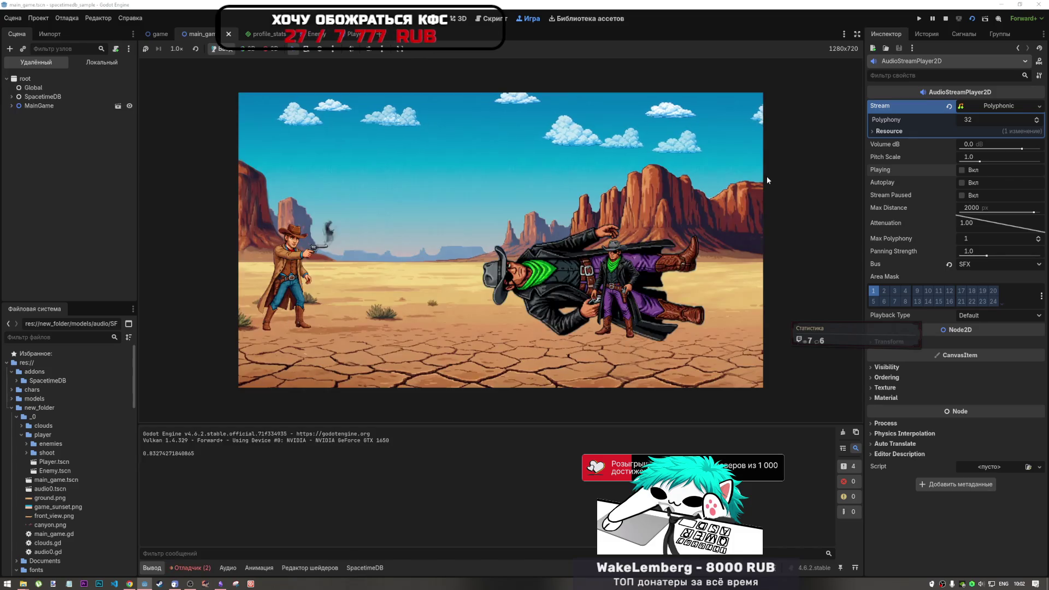
click(946, 20)
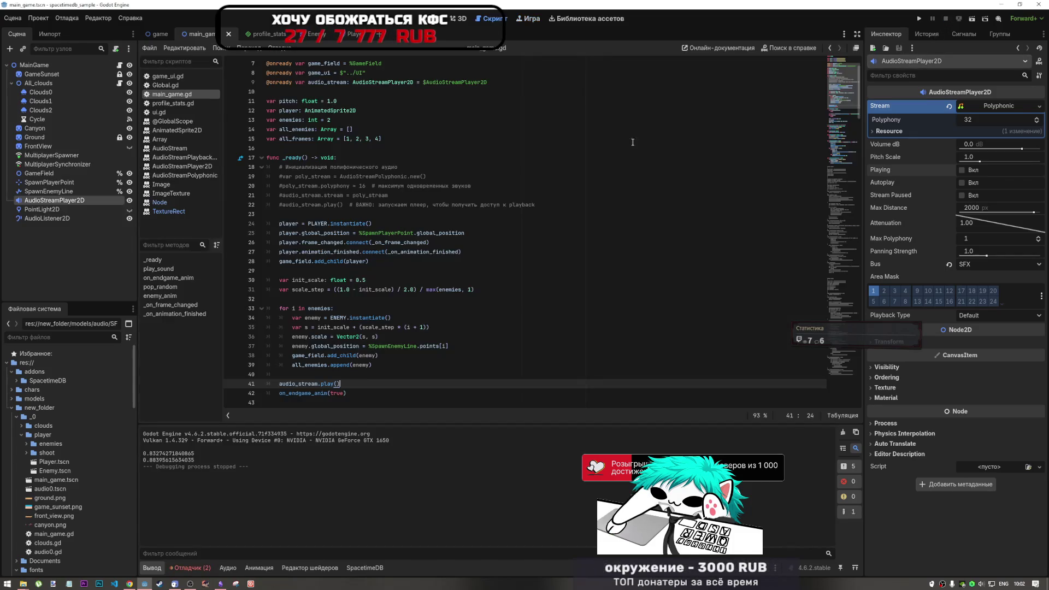
drag(342, 382, 299, 384)
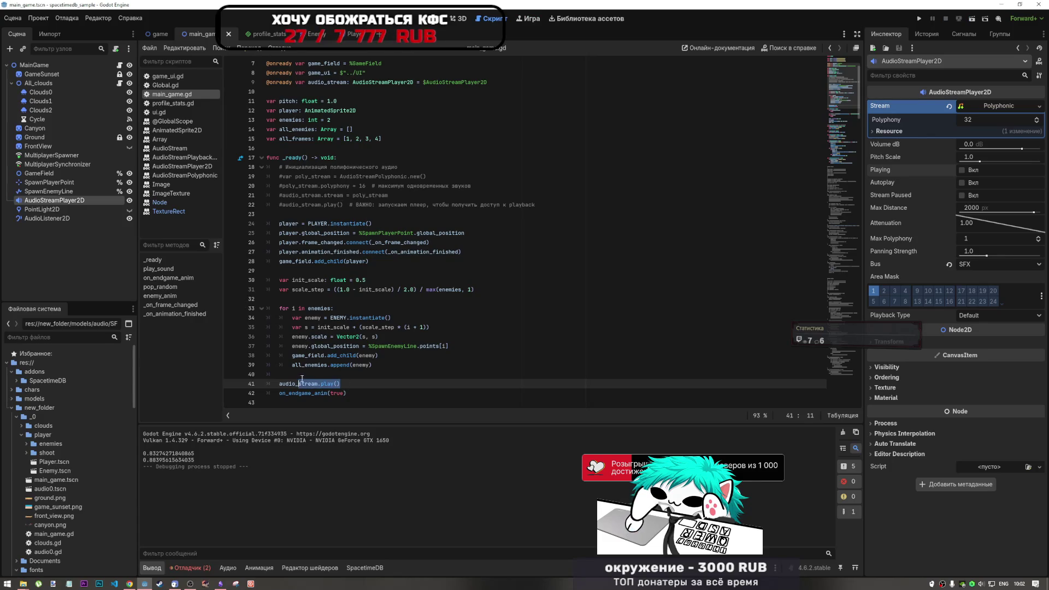
scroll(390, 282, down, 7)
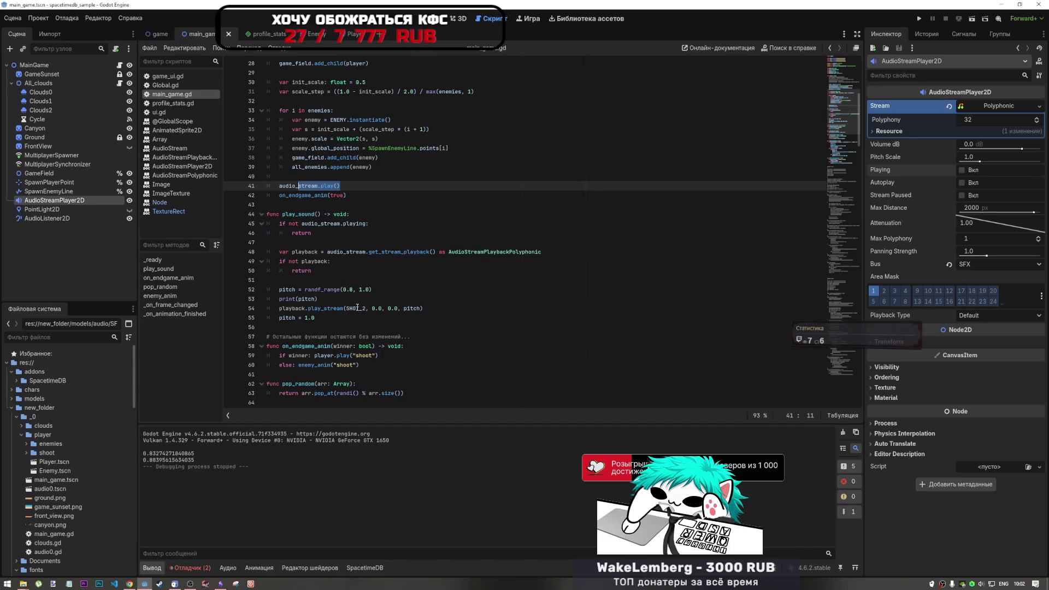
scroll(335, 264, up, 5)
scroll(335, 264, down, 3)
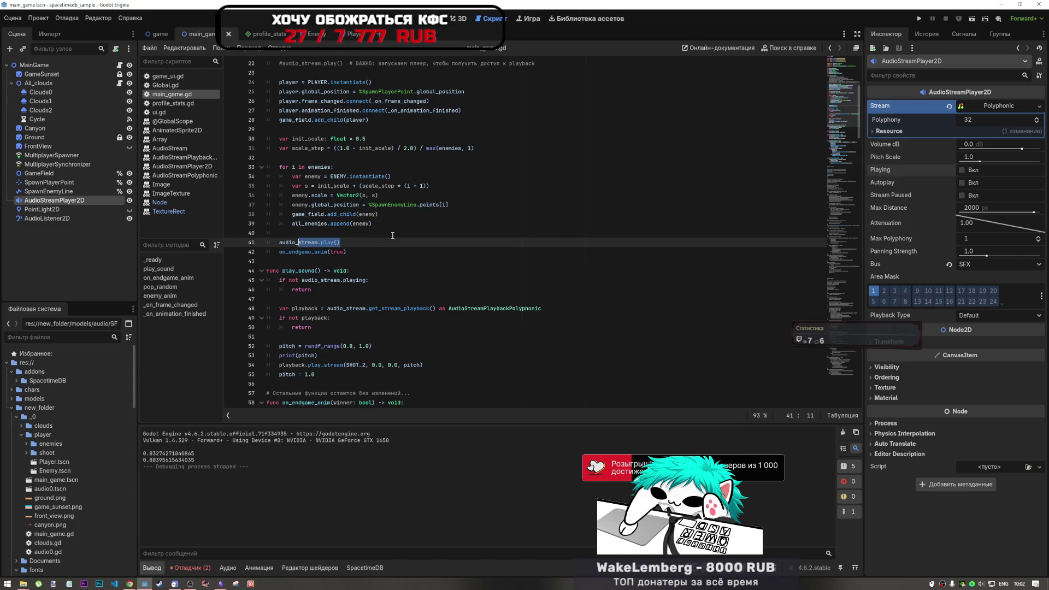
scroll(391, 283, up, 4)
scroll(391, 282, up, 3)
click(358, 242)
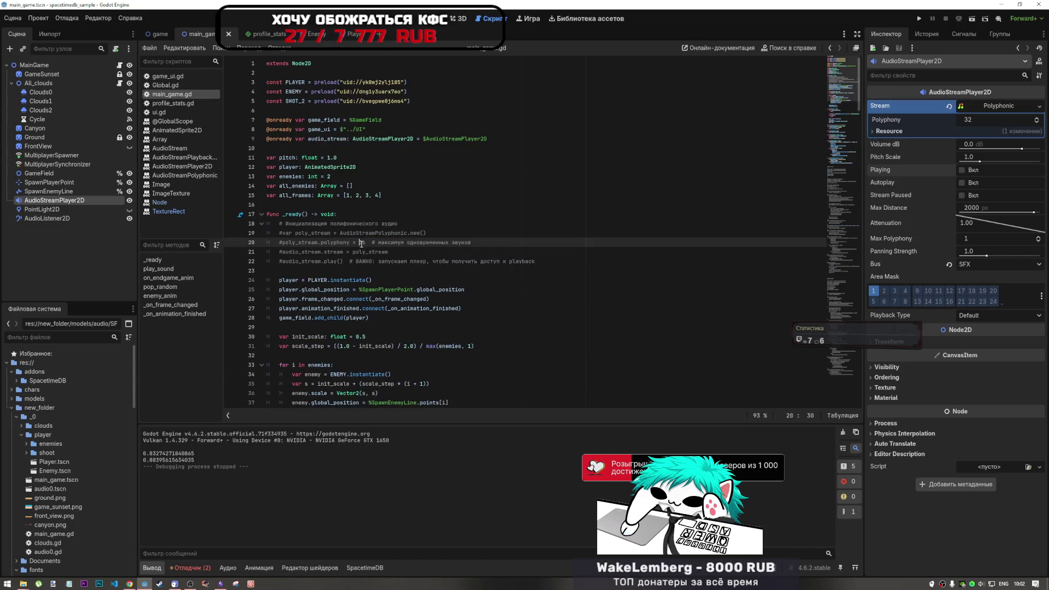
Select the commented poly_stream lines 19–21, then pick SpawnPlayerPoint and show the desert scene in 2D.
drag(558, 260, 202, 222)
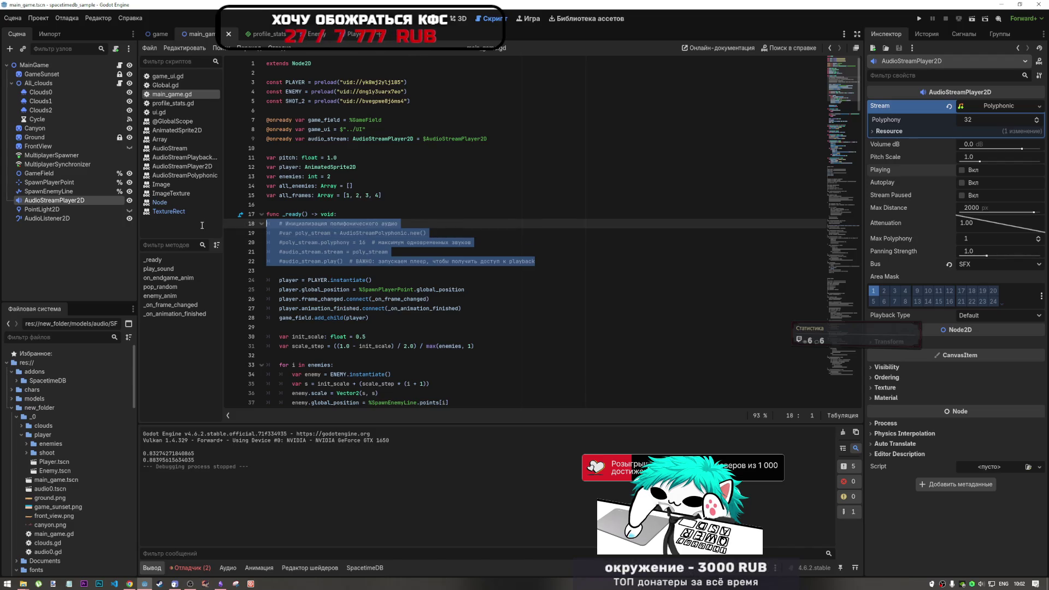
drag(202, 222, 201, 230)
key(End)
drag(548, 260, 244, 222)
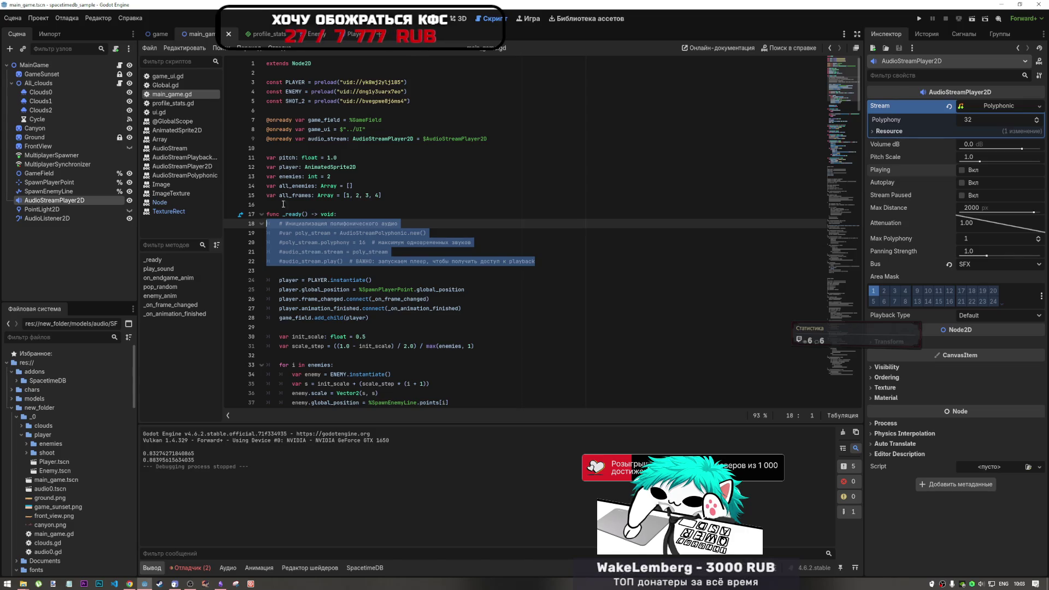
click(309, 244)
drag(297, 233, 431, 255)
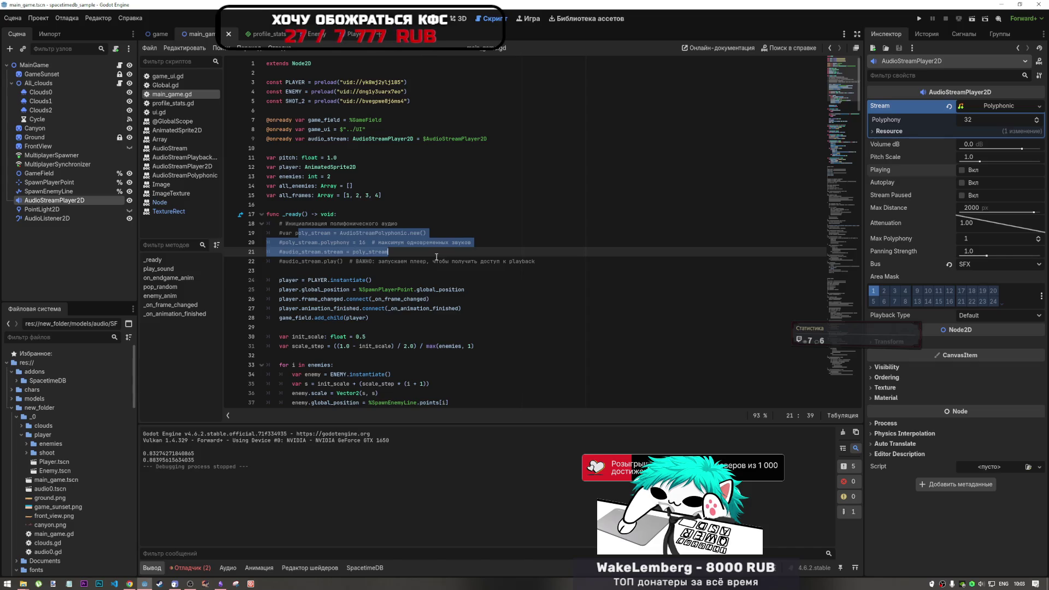
click(34, 184)
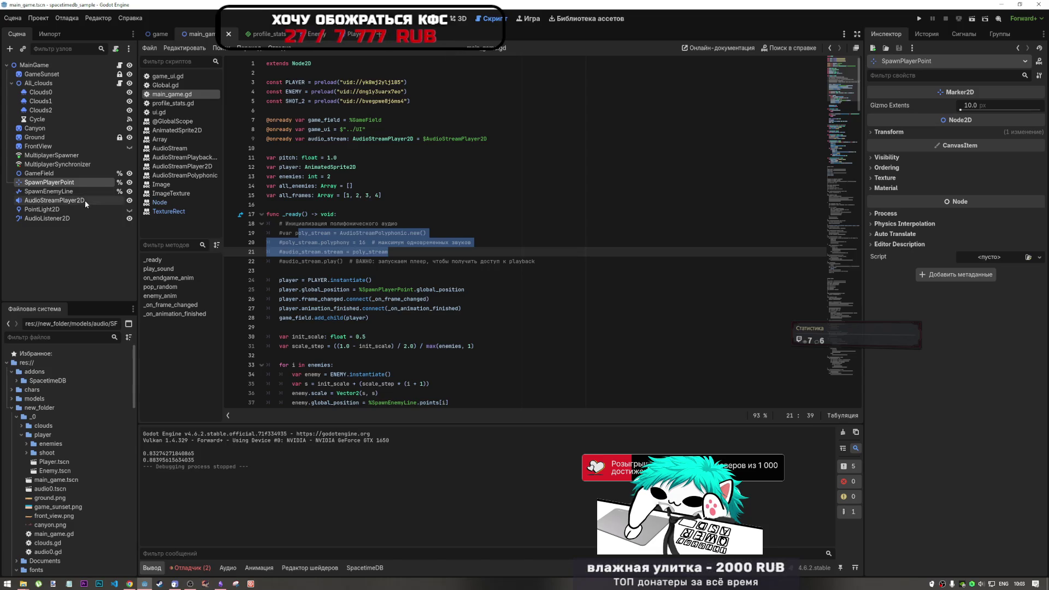
click(434, 18)
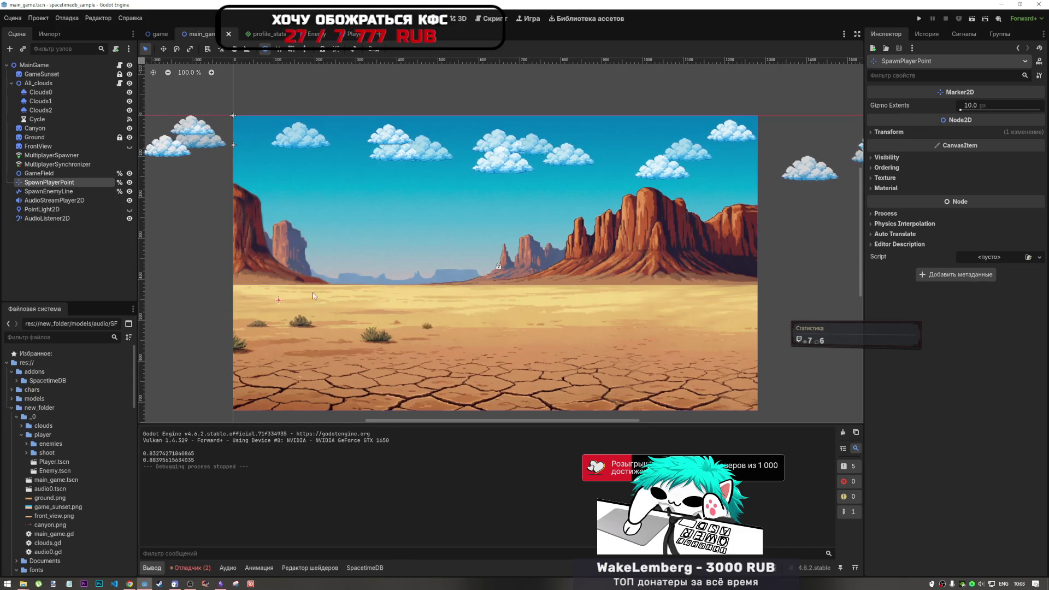
Inspect AudioStreamPlayer2D, SpawnEnemyLine and SpawnPlayerPoint, return to the script, and start renaming AudioStreamPlayer2D.
click(51, 200)
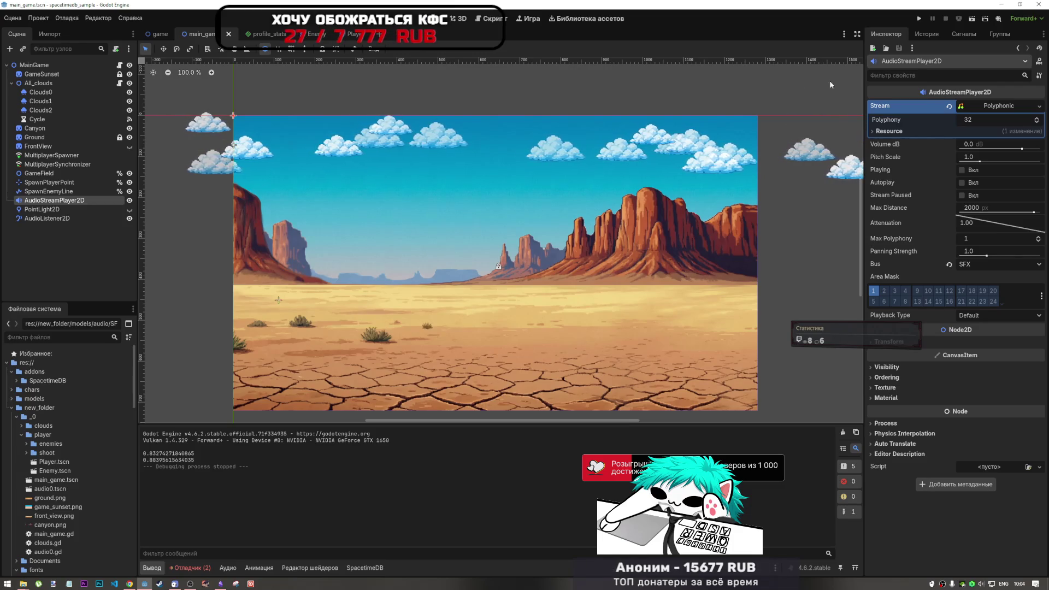
click(82, 193)
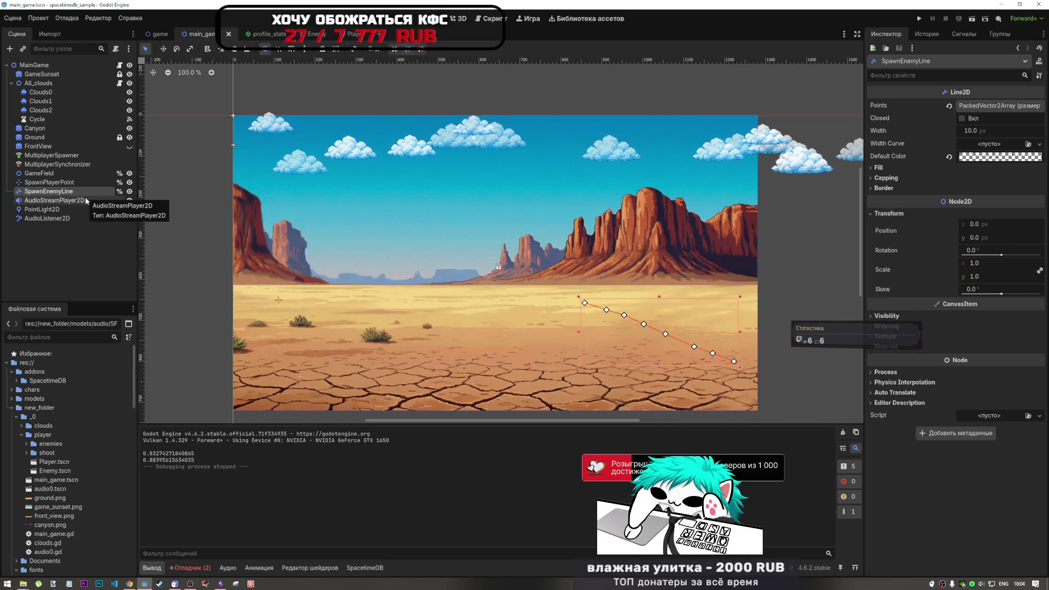
click(85, 184)
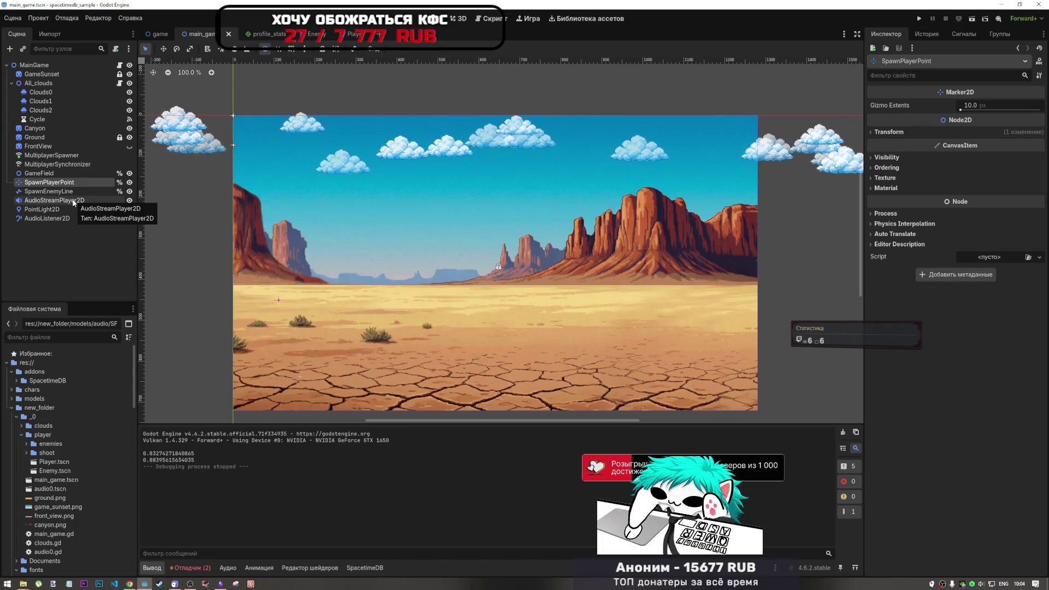
click(488, 18)
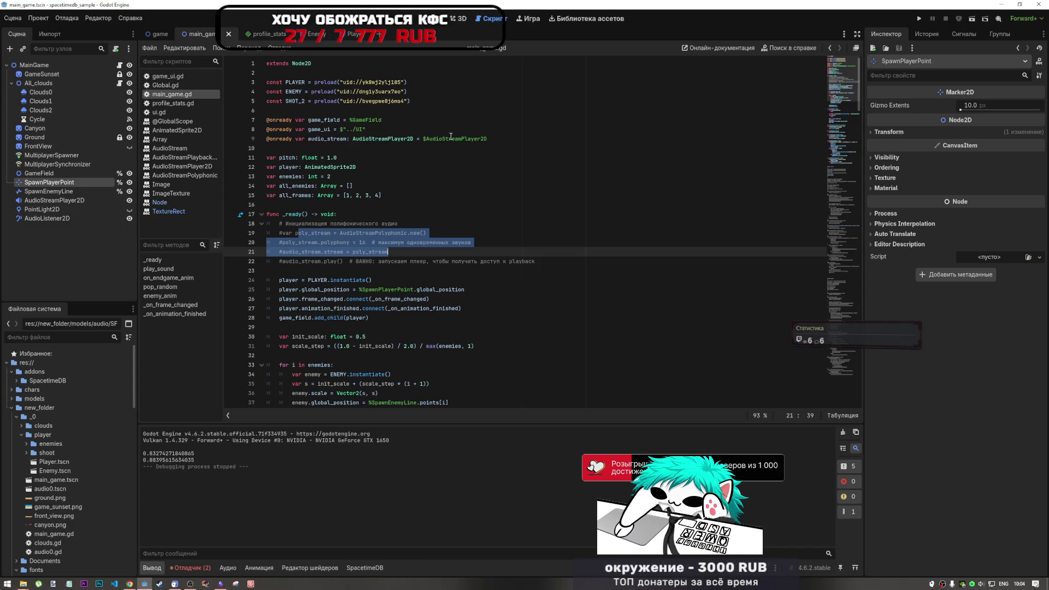
double_click(63, 202)
click(83, 200)
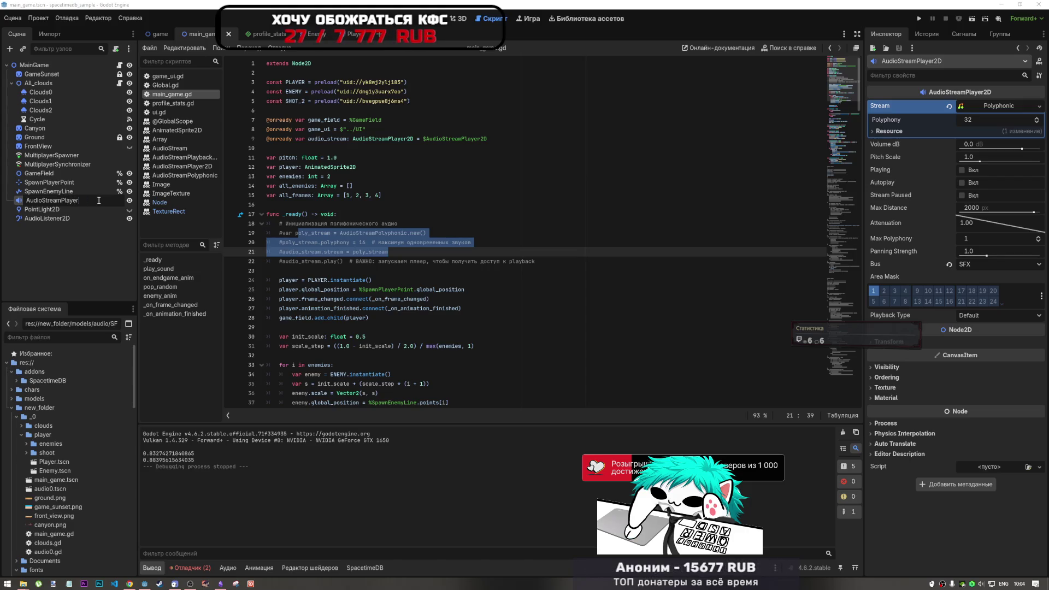
Rename the node AudioStreamPlayer, move it under SpawnPlayerPoint, and reset its position to 0, 0.
key(Return)
drag(70, 204, 73, 184)
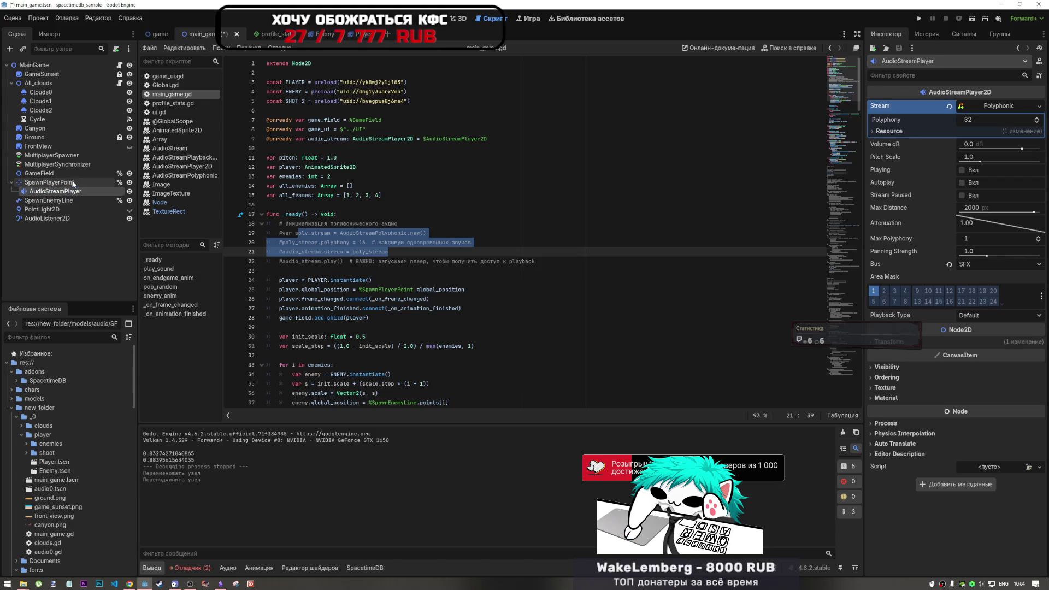
key(ctrl+F1)
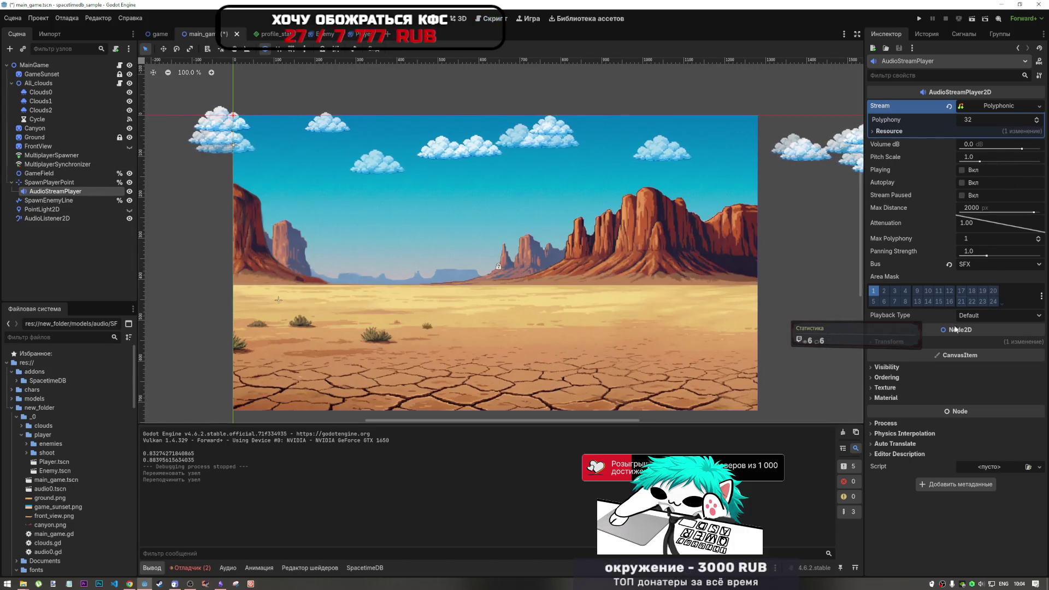
click(968, 342)
click(951, 359)
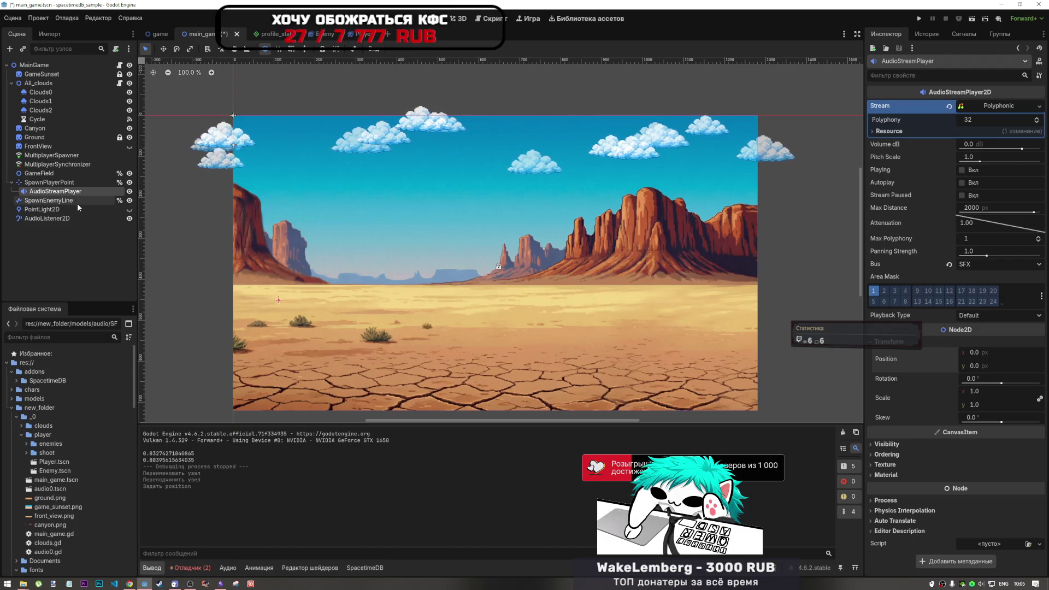
Duplicate AudioStreamPlayer under SpawnEnemyLine and name the copy AudioStreamEnemy.
key(ctrl+d)
drag(77, 203, 74, 210)
click(70, 210)
key(shift+End)
text(E)
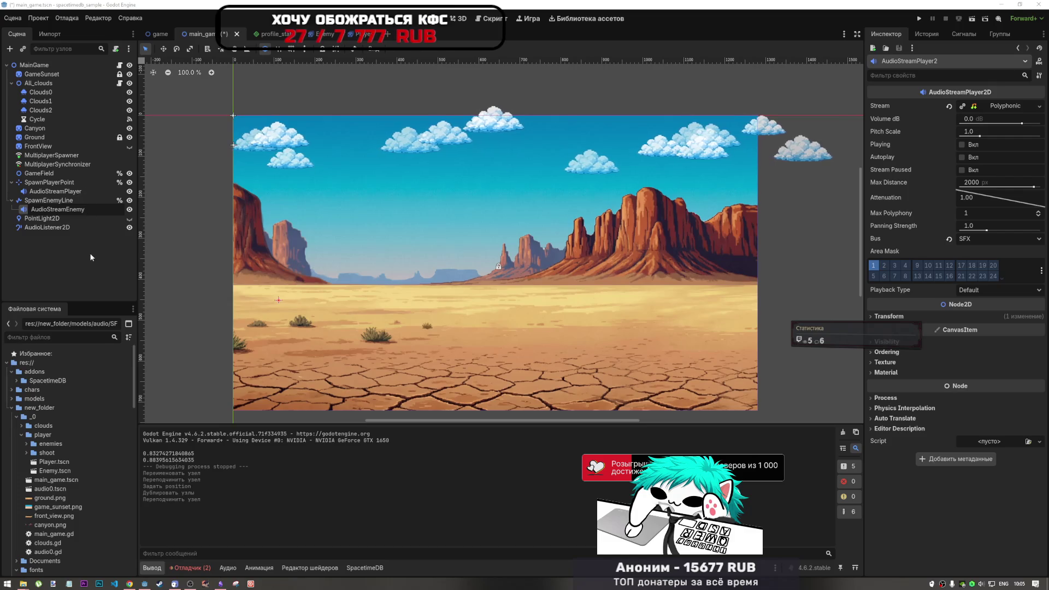
key(Return)
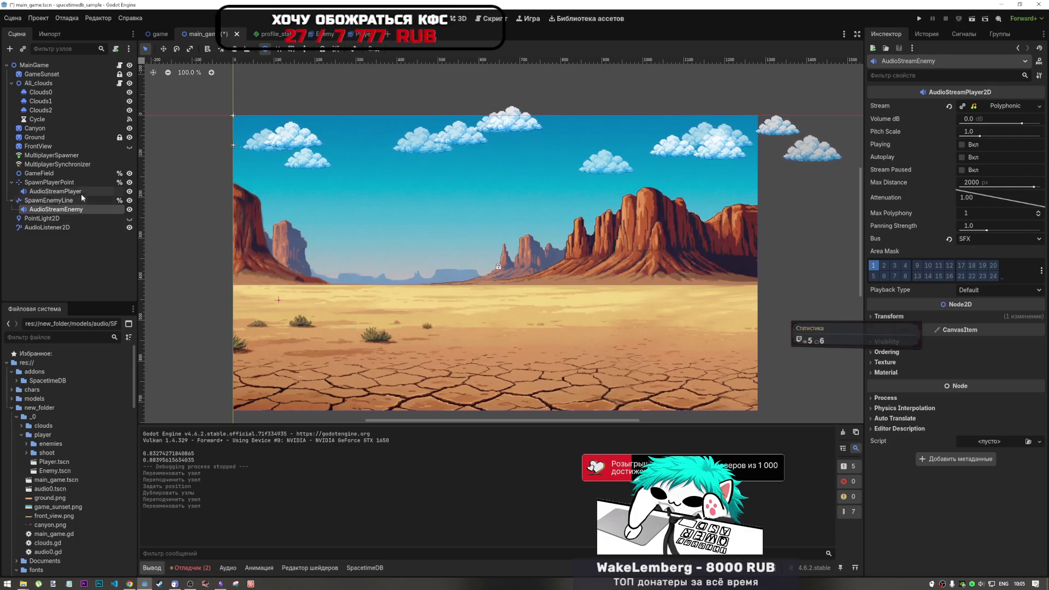
Make AudioStreamPlayer and AudioStreamEnemy accessible as scene-unique names, then return to main_game.gd.
click(82, 190)
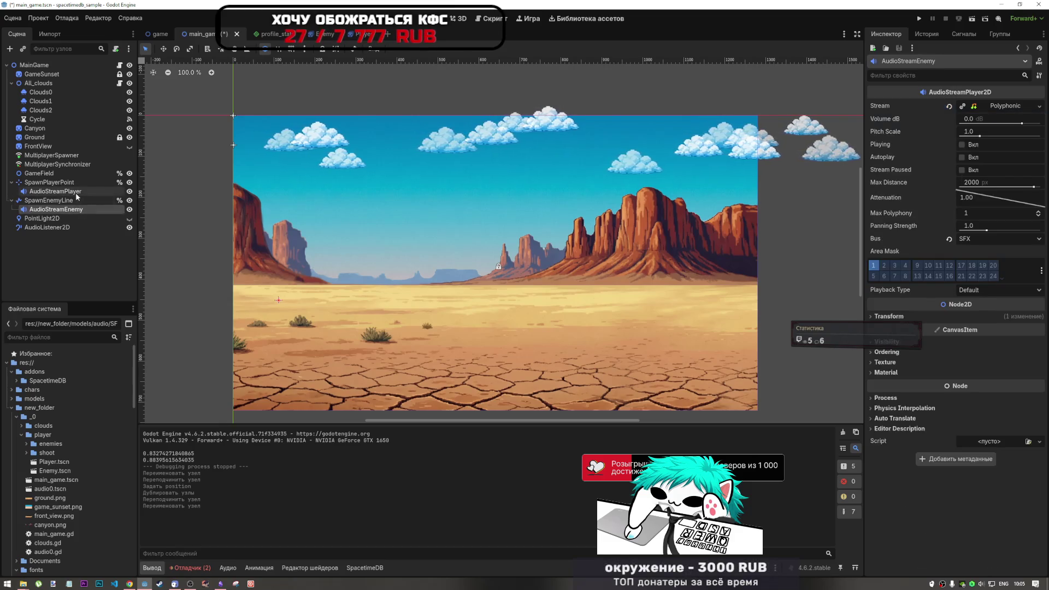
right_click(79, 192)
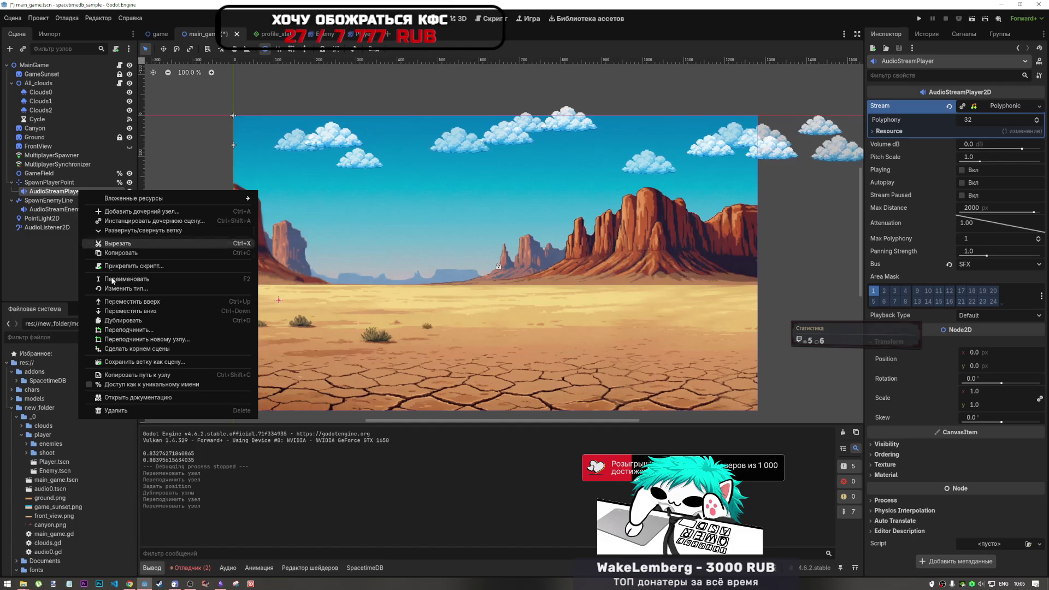
click(109, 374)
right_click(66, 209)
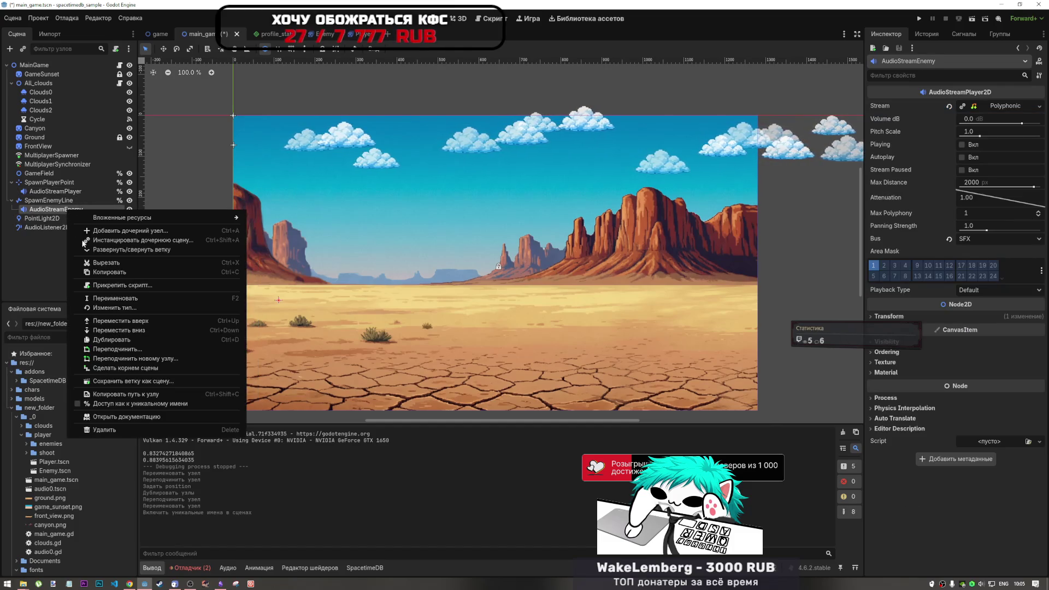
click(111, 404)
click(483, 18)
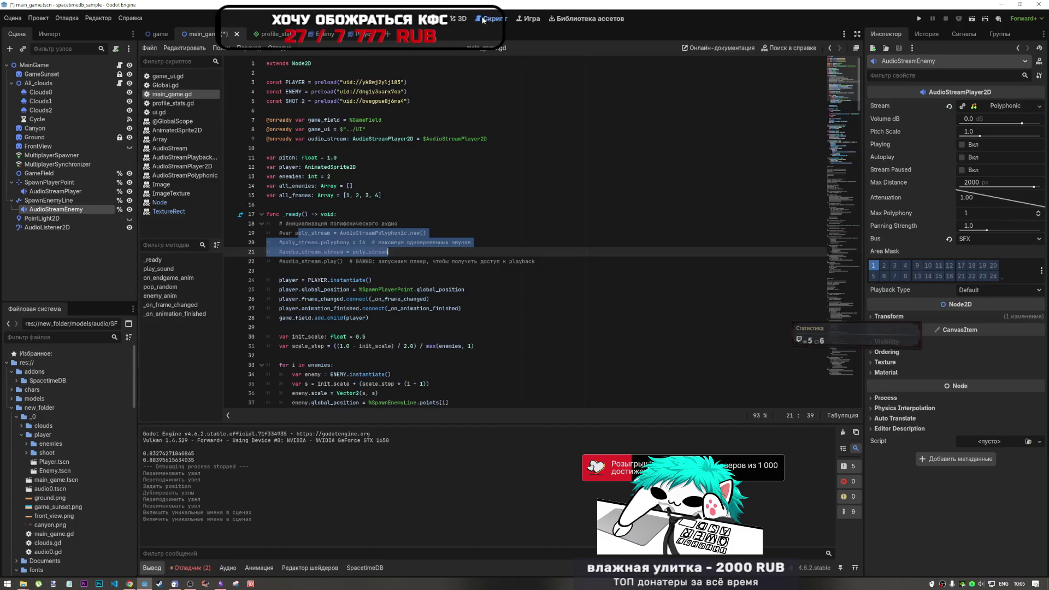
Rename every audio_stream occurrence in main_game.gd to audio_stream_player.
click(379, 176)
click(370, 139)
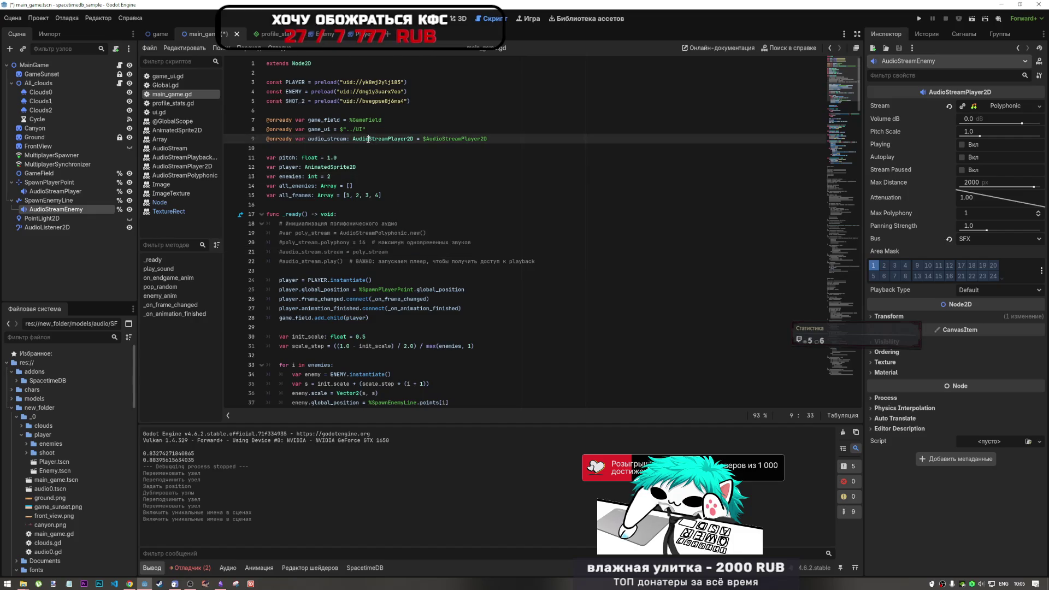
click(497, 139)
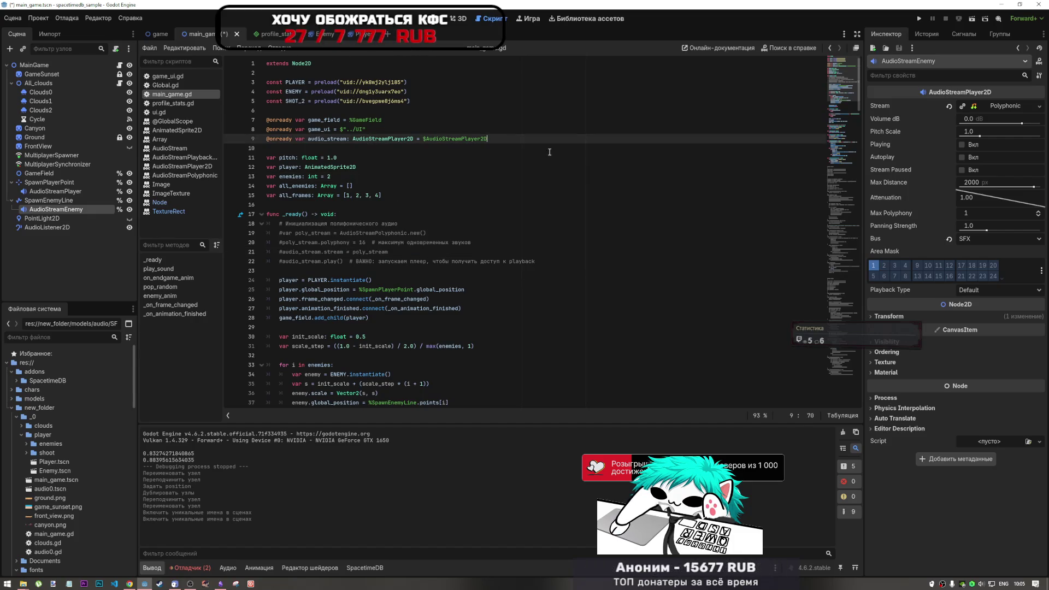
double_click(330, 139)
scroll(494, 208, down, 4)
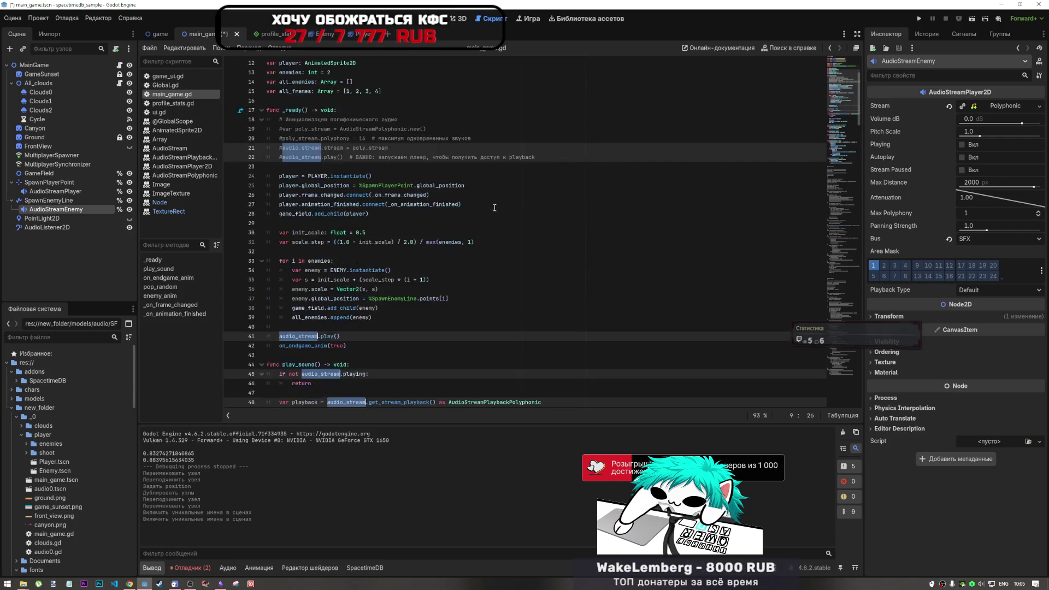
scroll(494, 207, down, 20)
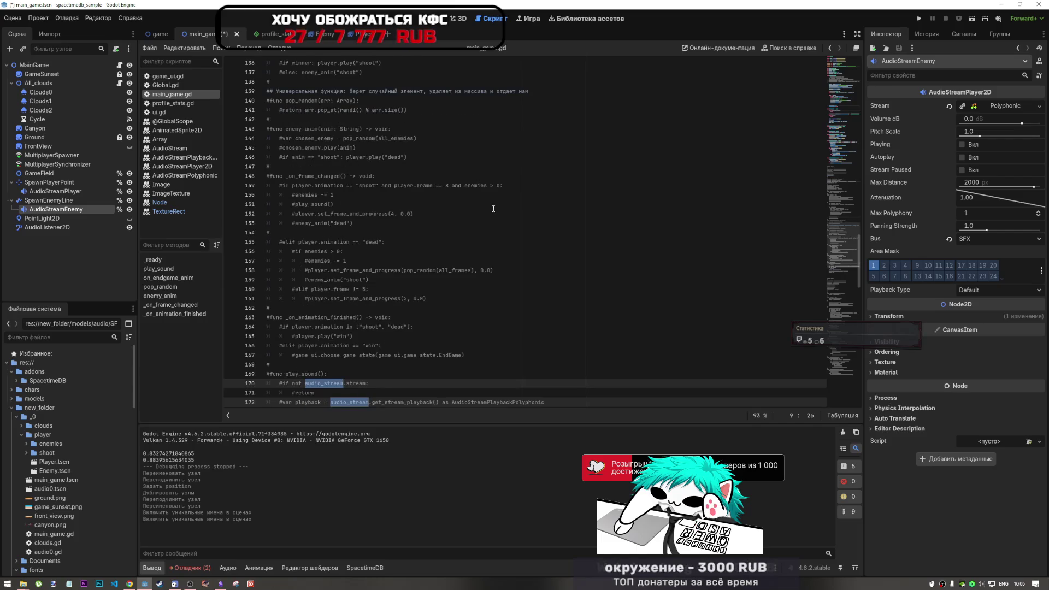
scroll(493, 208, up, 20)
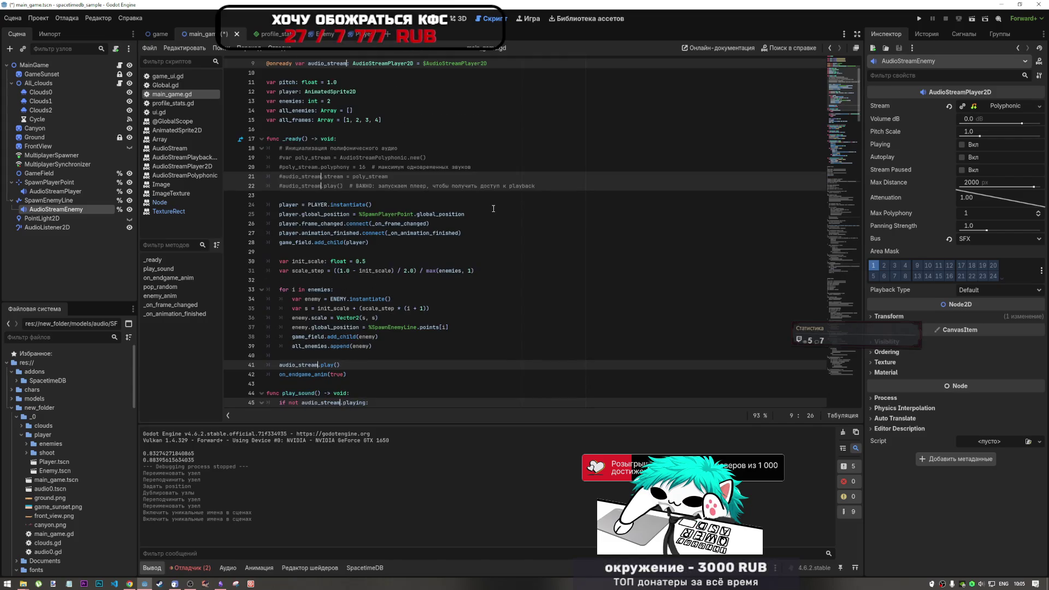
text(_player)
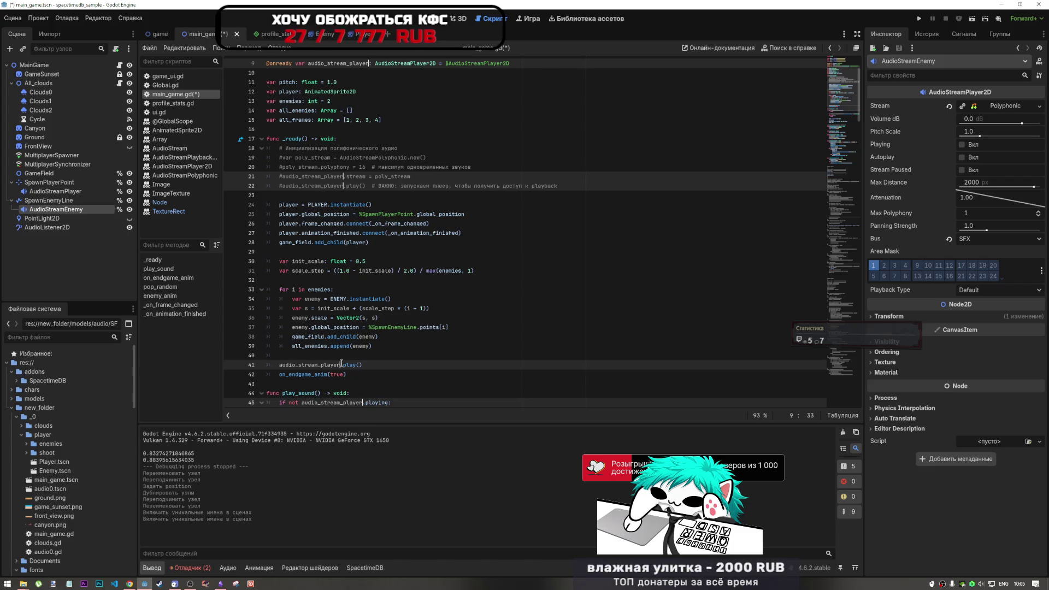
Point line 9's declaration at %AudioStreamPlayer instead of $AudioStreamPlayer2D.
scroll(372, 246, up, 3)
click(453, 138)
click(450, 139)
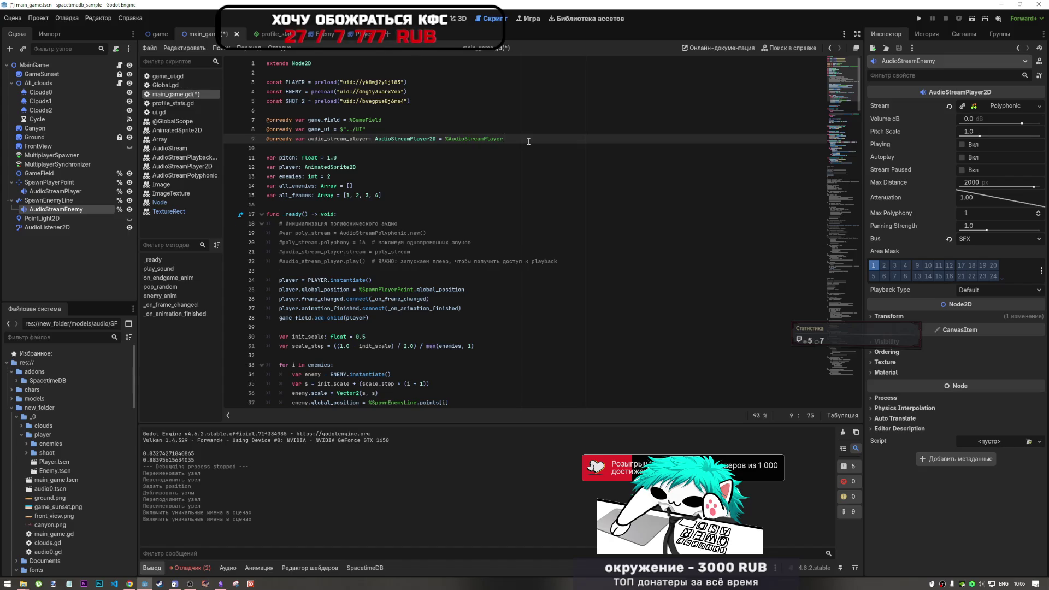
Duplicate the audio_stream_player declaration and rename the copy audio_stream_enemy.
key(ctrl+d)
key(Down)
click(327, 149)
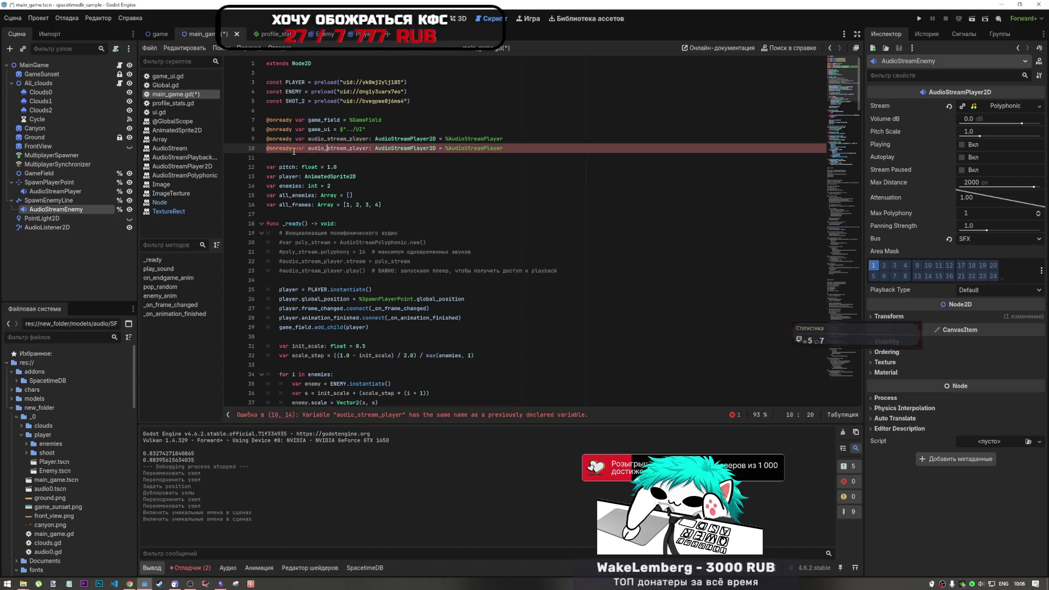
key(Down)
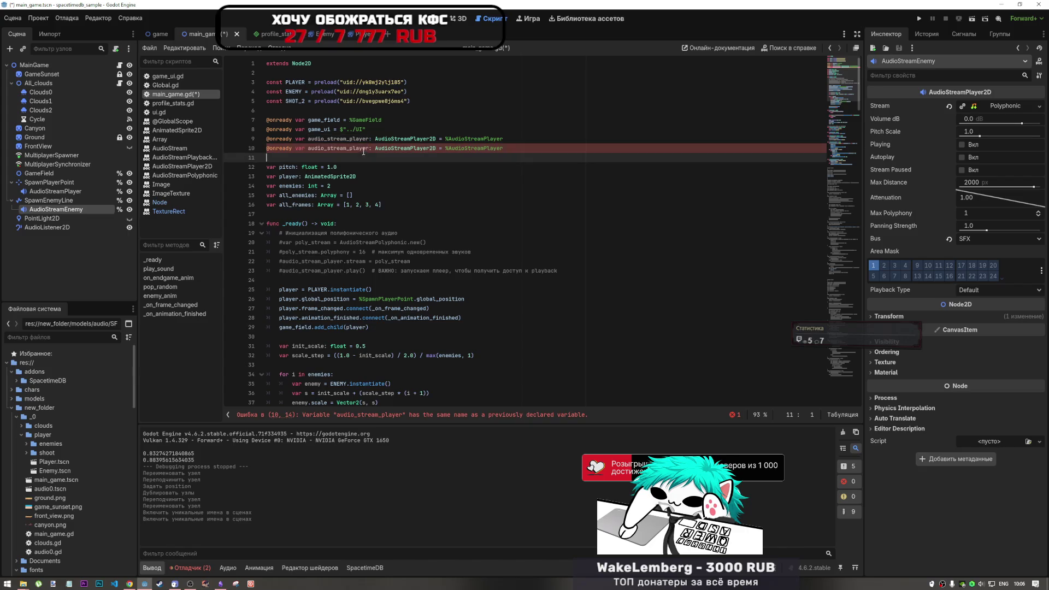
drag(370, 147, 352, 148)
text(enemy)
Bind the copy to %AudioStreamEnemy and save main_game.gd.
click(497, 148)
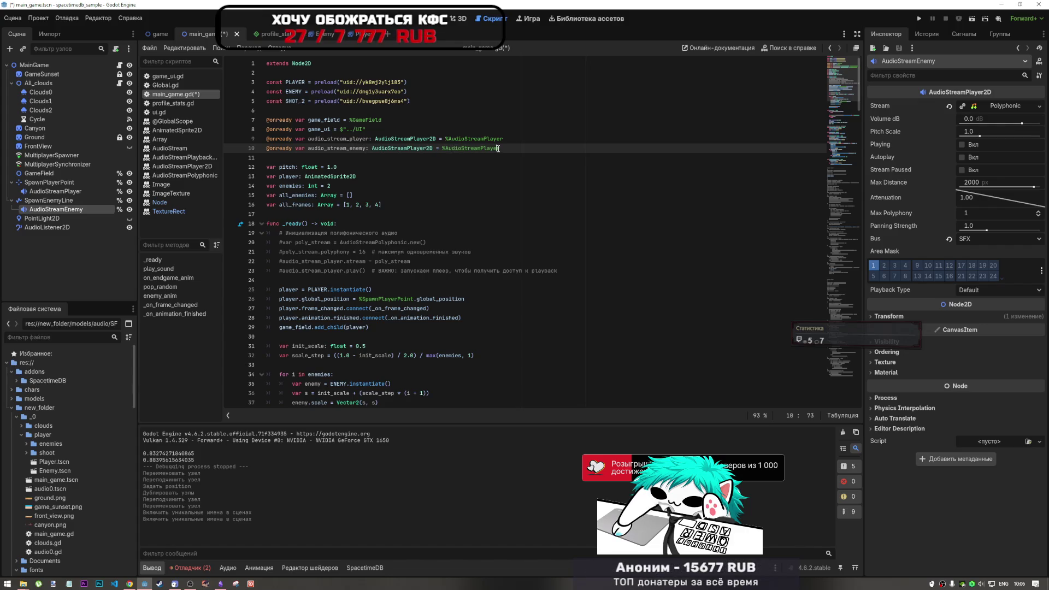
drag(504, 148, 484, 148)
text(Enemy)
key(ctrl+s)
key(Down)
key(Down)
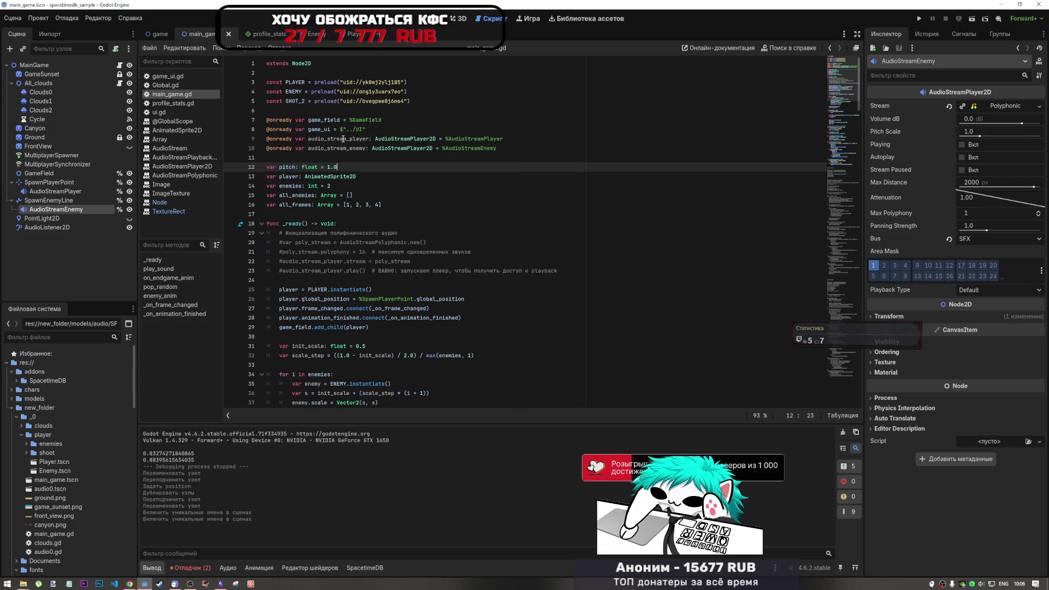
double_click(333, 139)
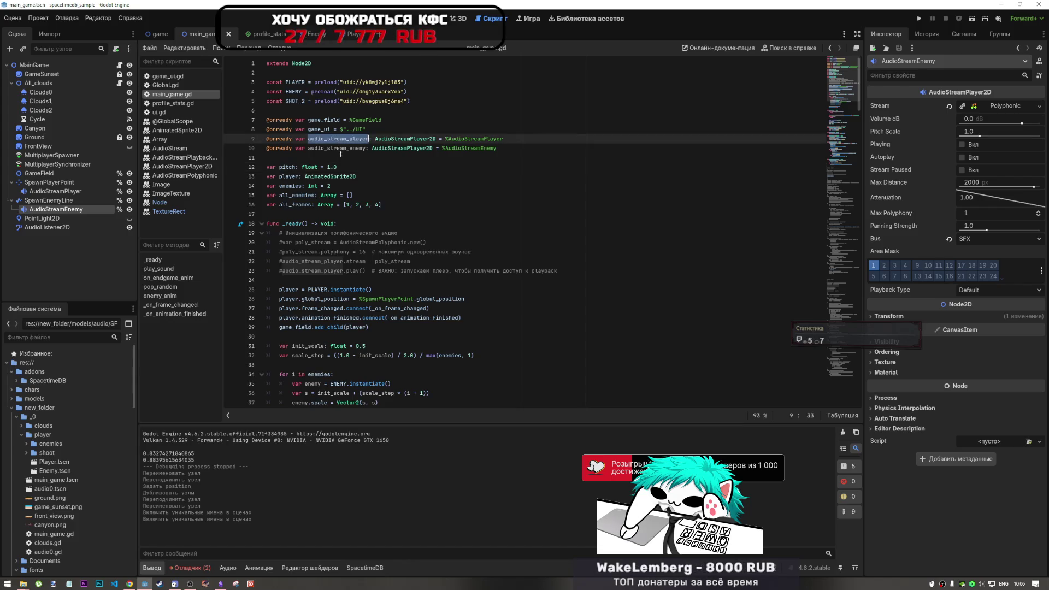
Rename every audio_stream_player occurrence to audio_player.
scroll(344, 167, down, 20)
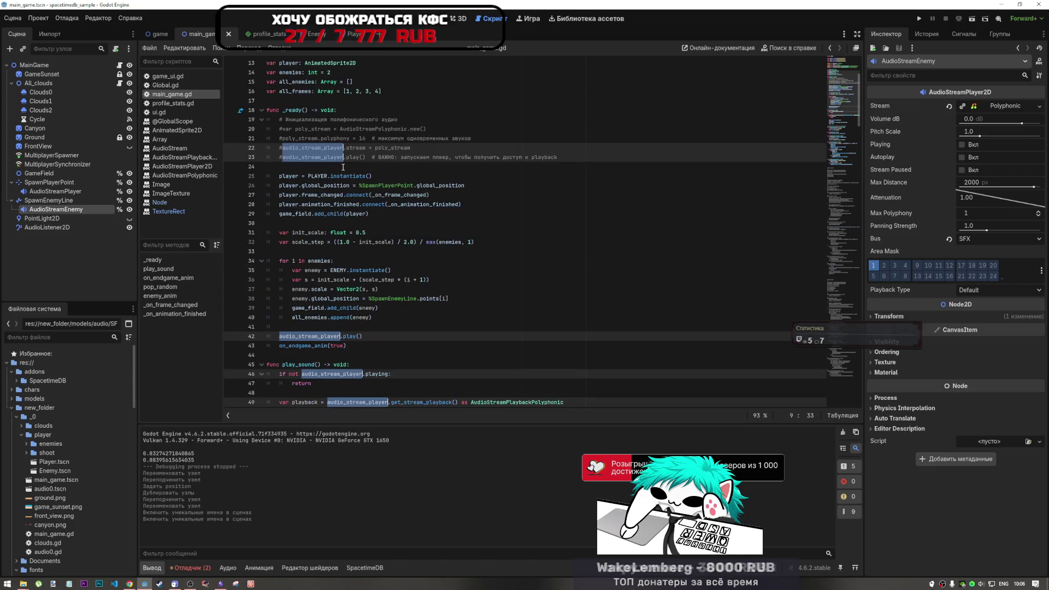
scroll(343, 167, down, 13)
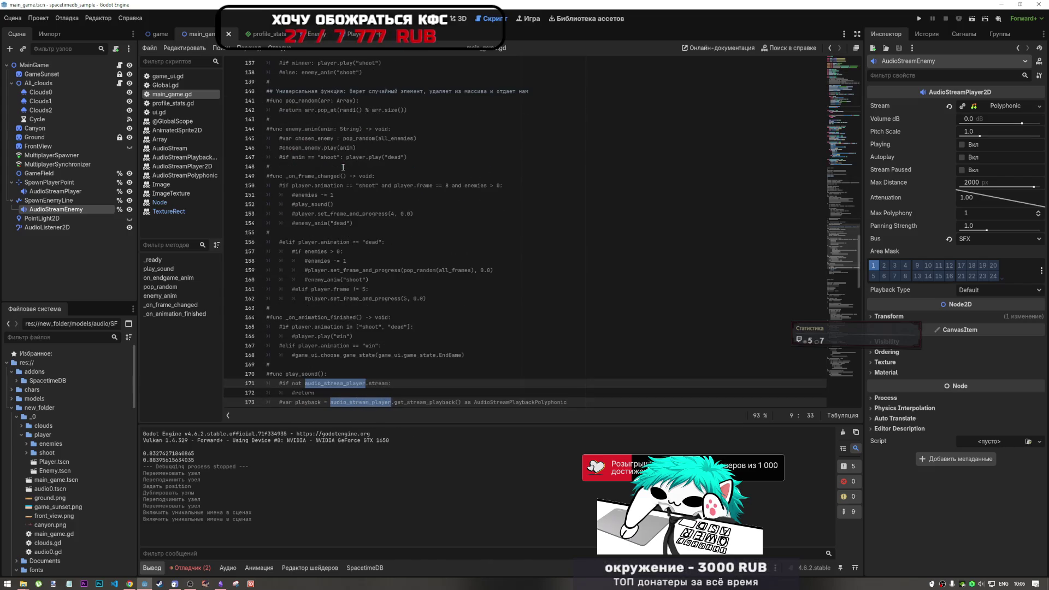
key(Left)
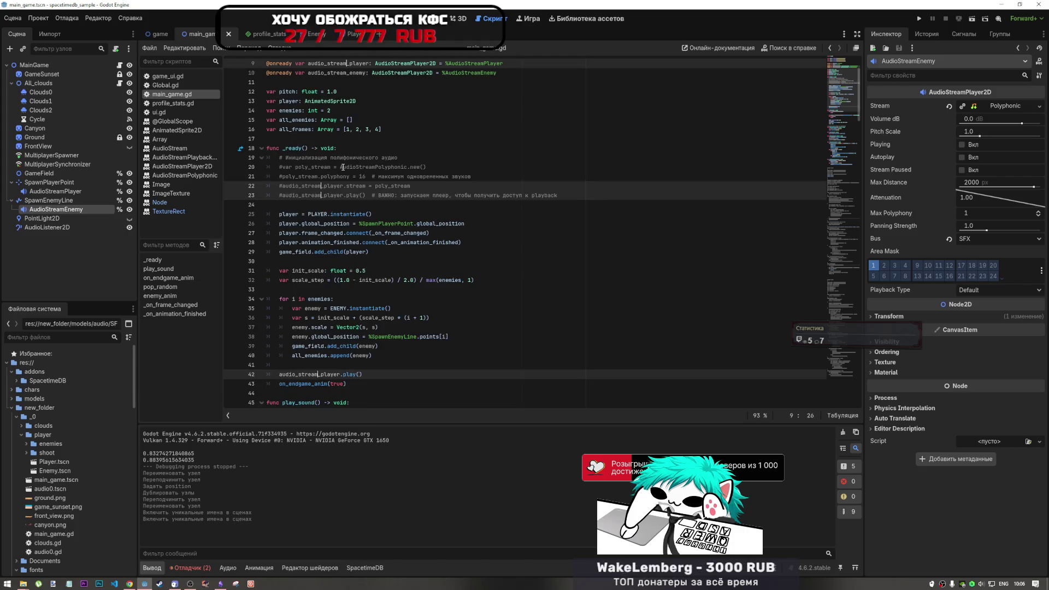
key(BackSpace)
key(BackSpace)
key(BackSpace)
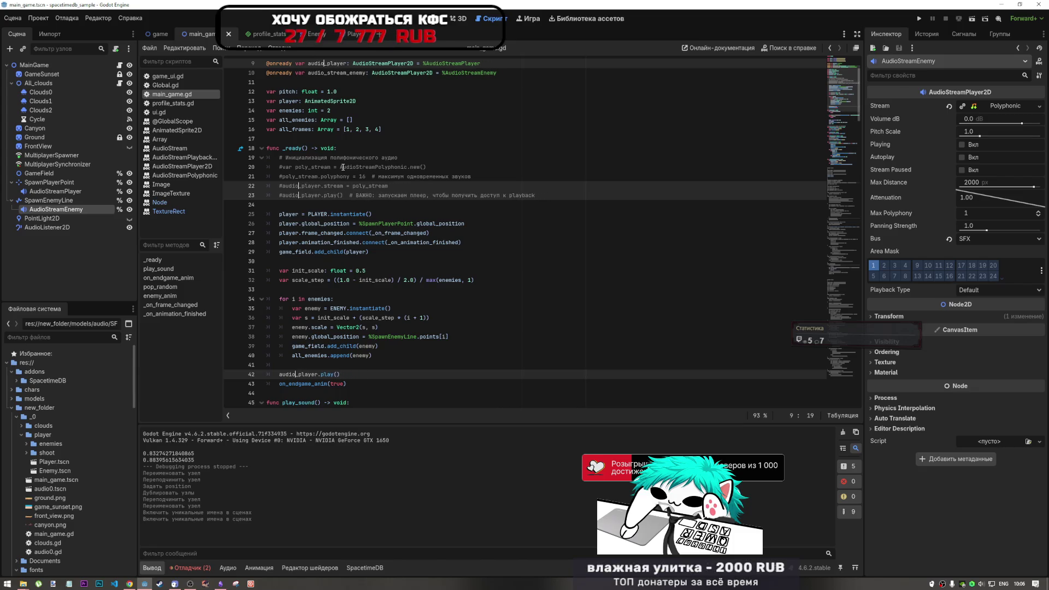
Rename audio_stream_enemy to audio_enemy and save the script.
click(341, 72)
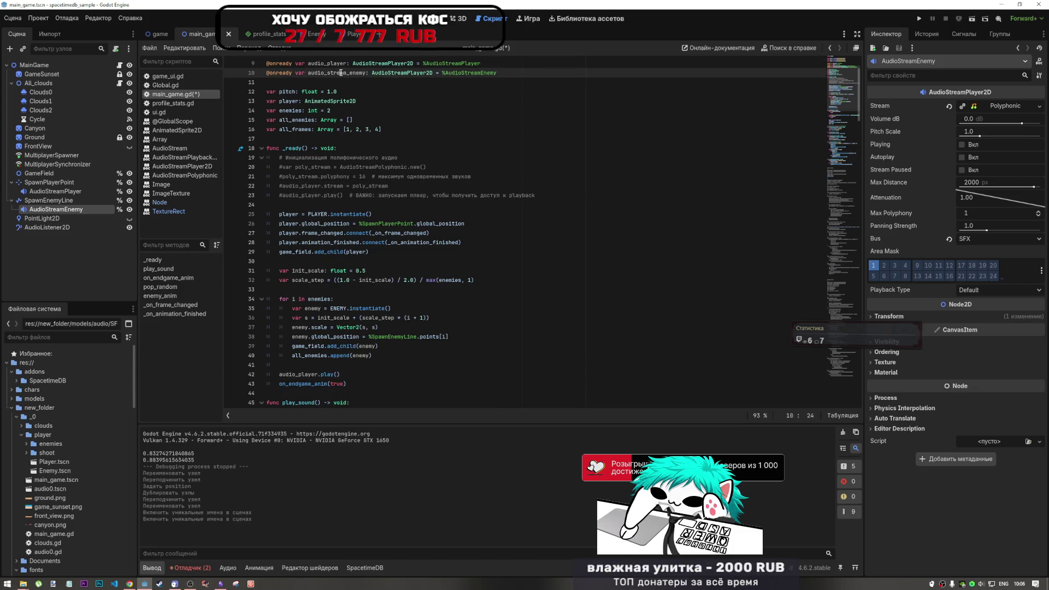
drag(348, 72, 326, 72)
key(BackSpace)
key(Down)
key(ctrl+s)
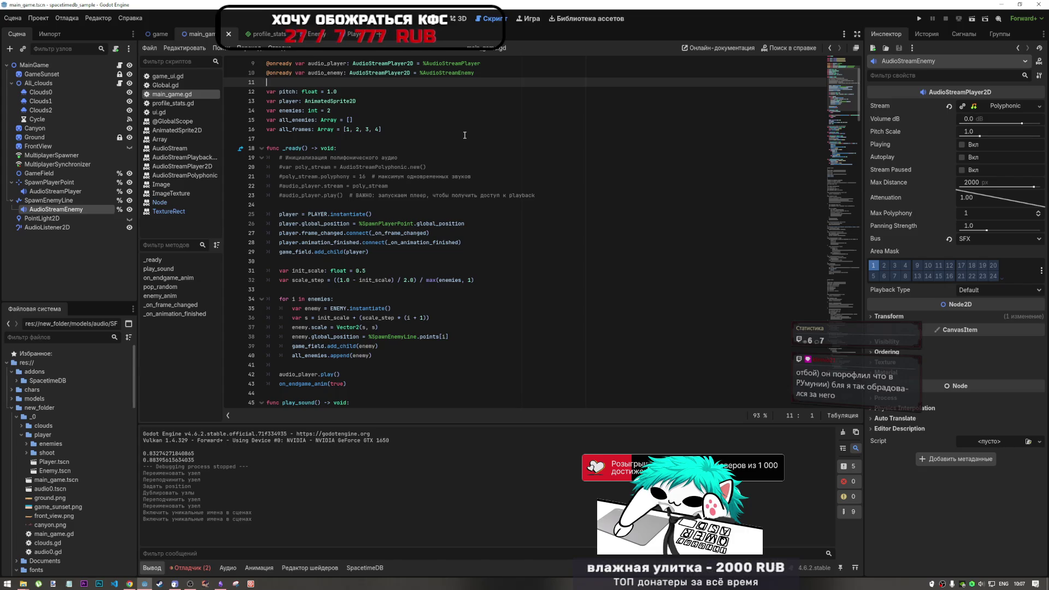
Review main_game.gd's on_endgame_anim function and its enemy shoot animation call.
click(466, 118)
scroll(459, 164, up, 3)
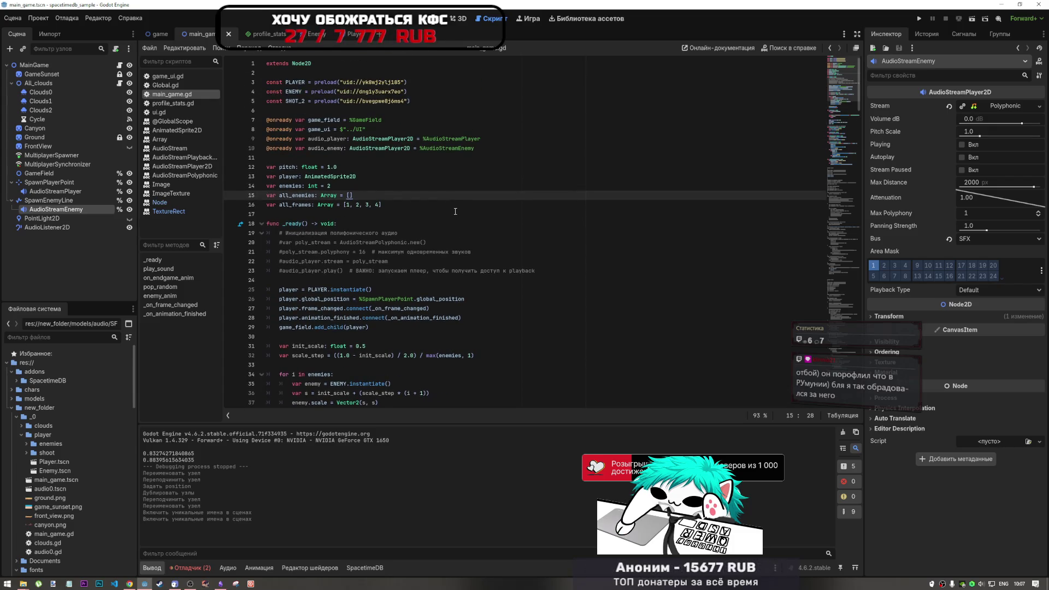
scroll(352, 190, down, 3)
click(352, 193)
scroll(345, 274, down, 9)
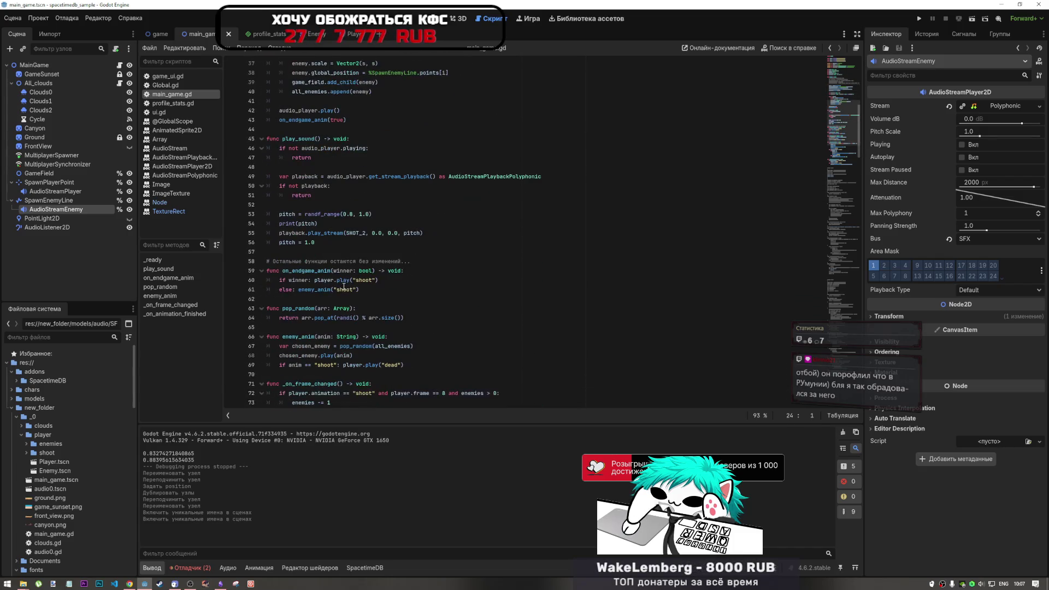
click(342, 282)
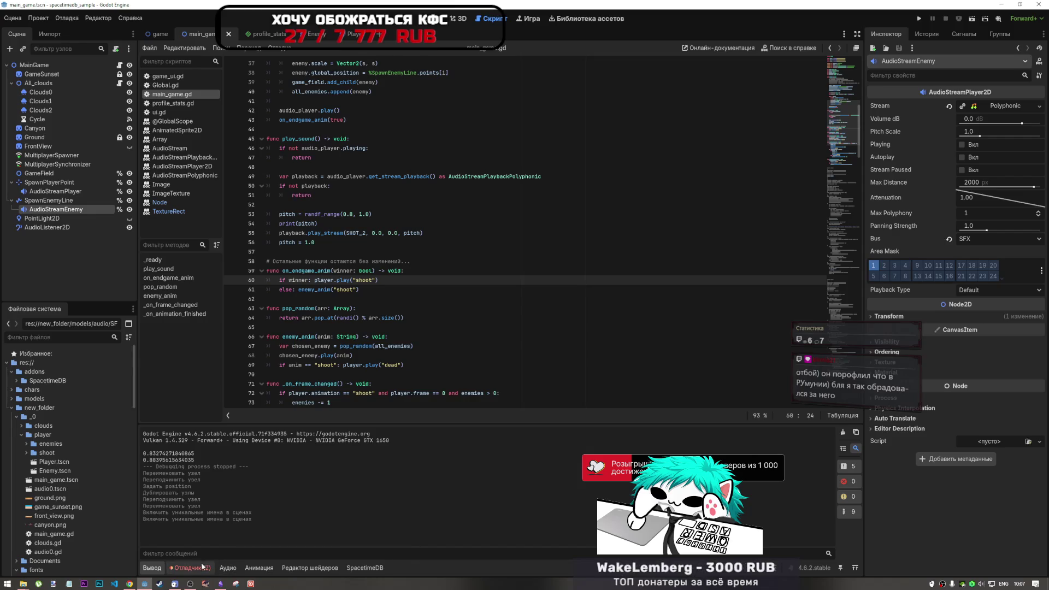
click(347, 290)
key(End)
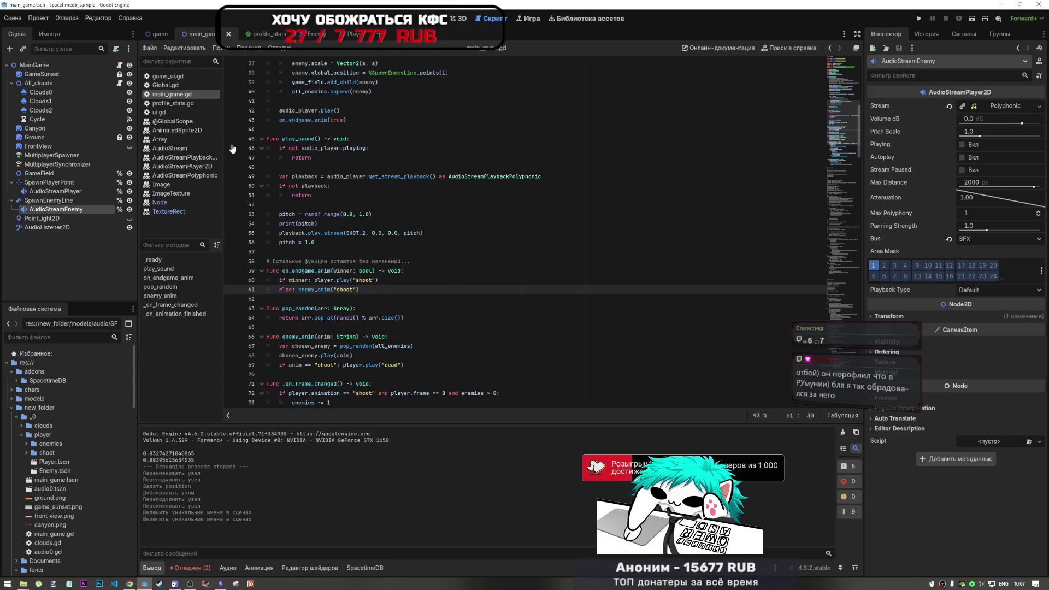
Open game_ui.gd at PreEndGame's on_endgame_anim(true) call and its win/lose comment.
click(203, 77)
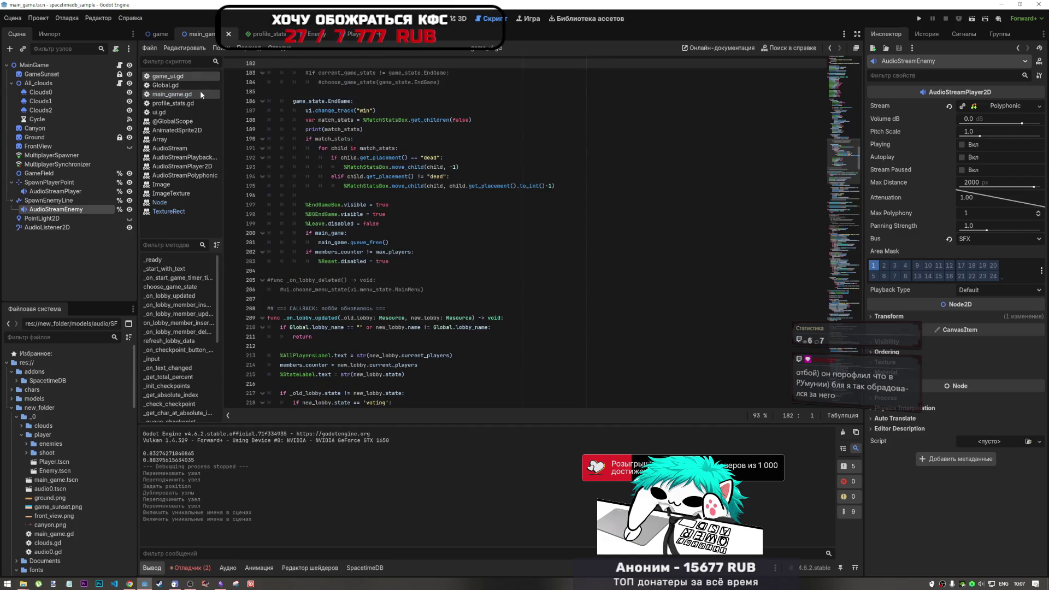
click(199, 94)
drag(851, 210, 848, 86)
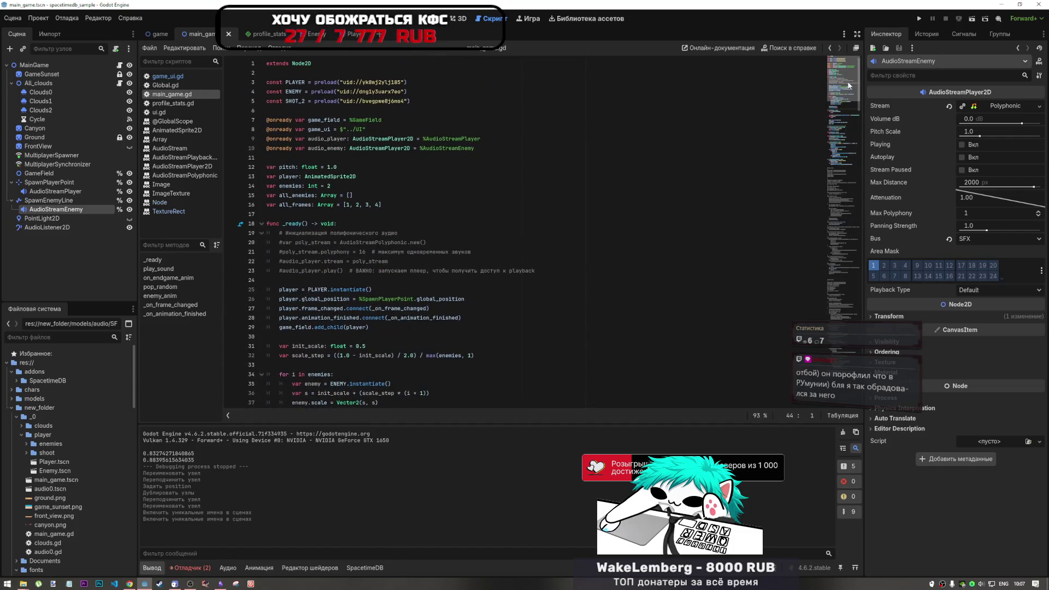
scroll(694, 159, down, 15)
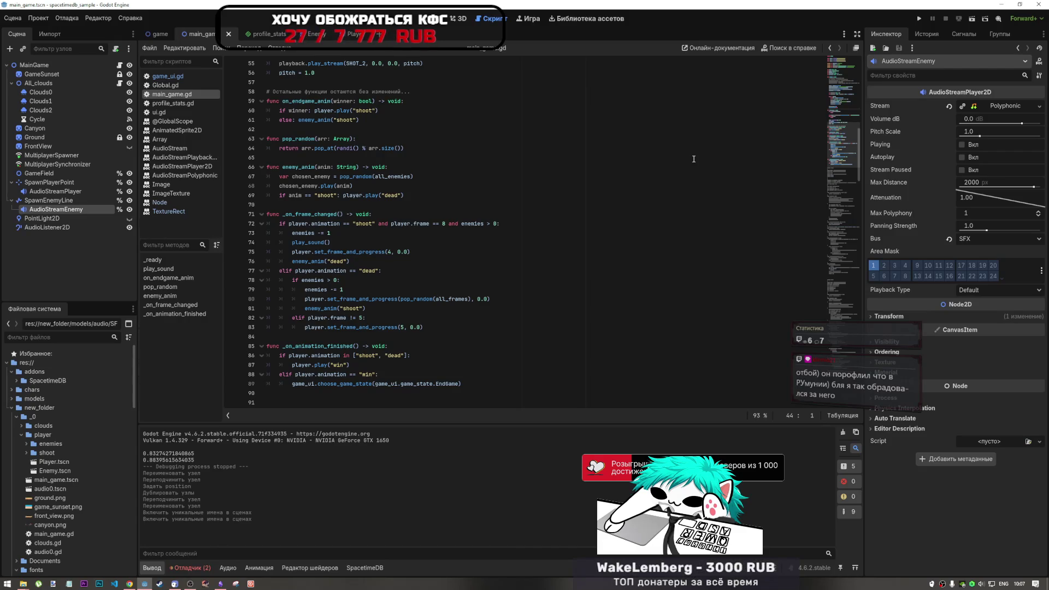
click(166, 76)
scroll(377, 149, up, 2)
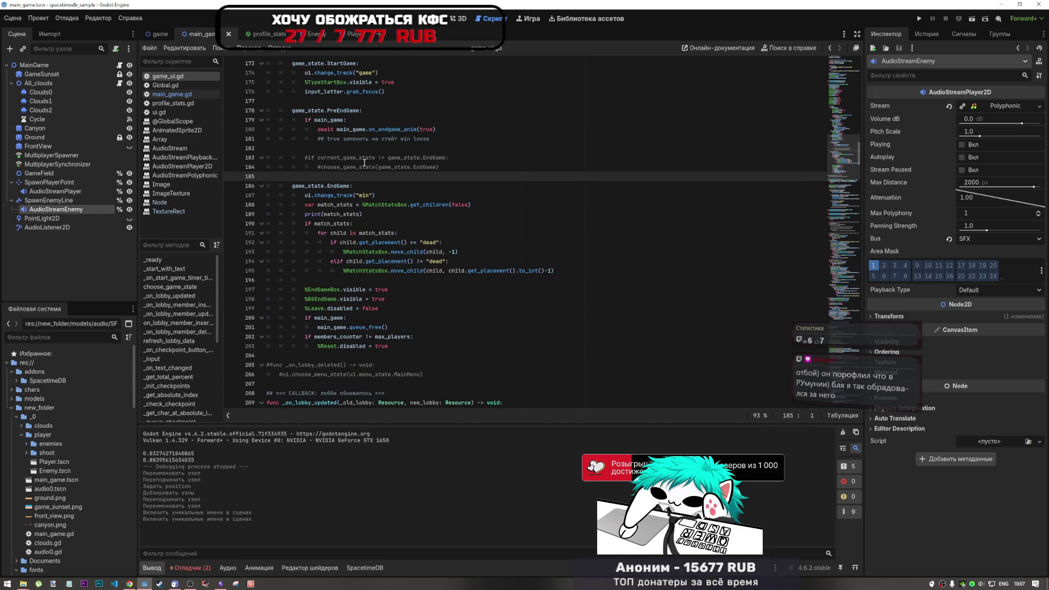
double_click(422, 129)
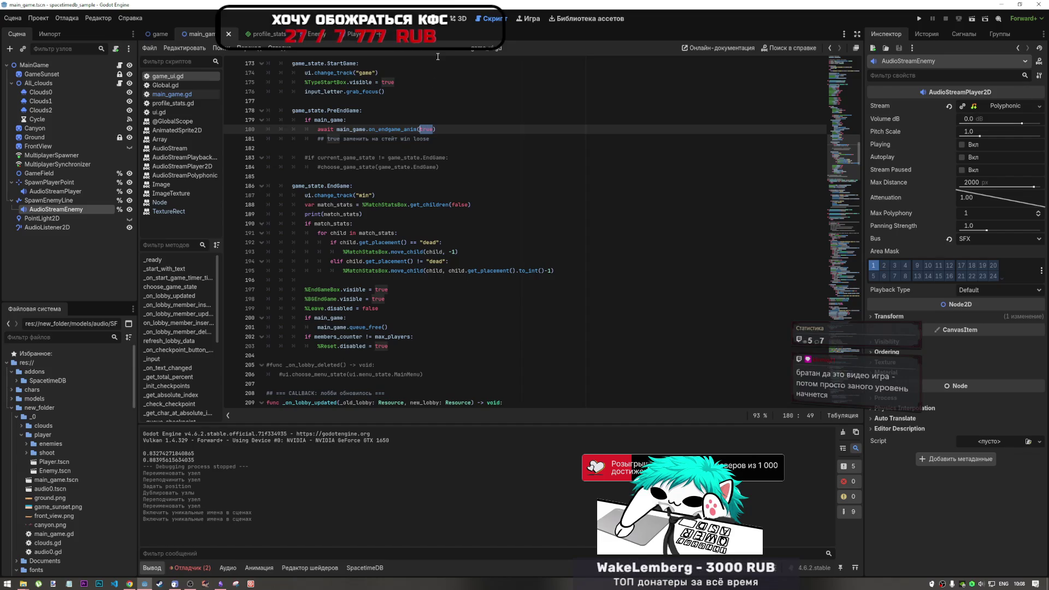
click(386, 138)
scroll(386, 193, up, 2)
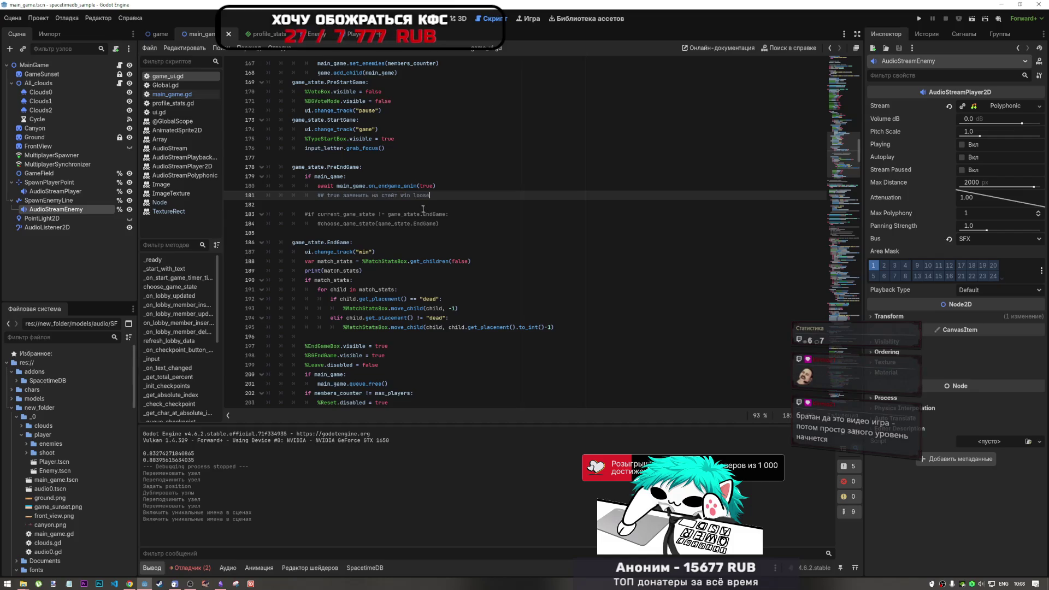
scroll(423, 208, up, 7)
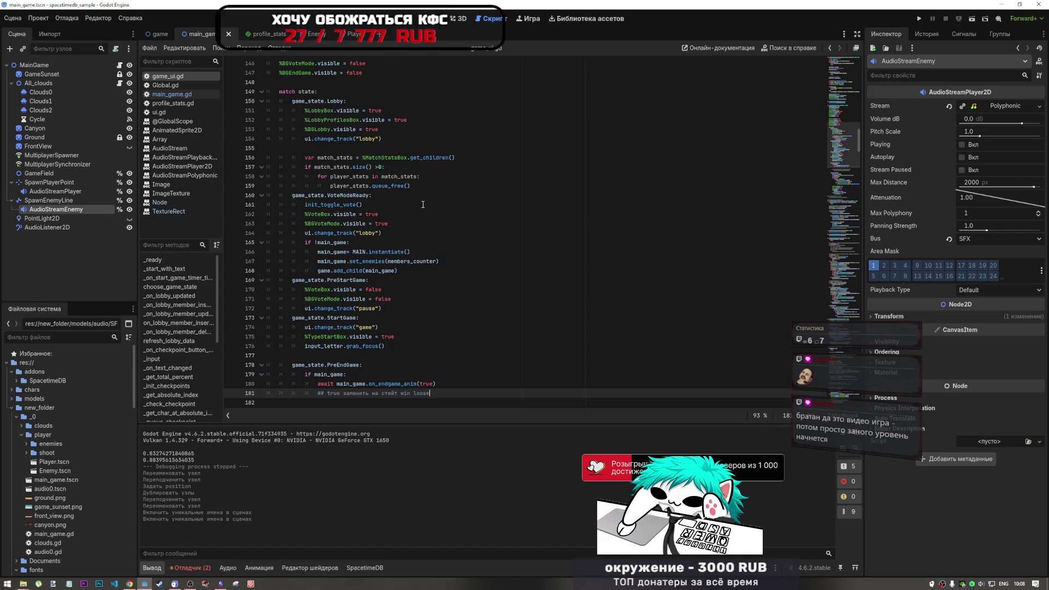
click(387, 252)
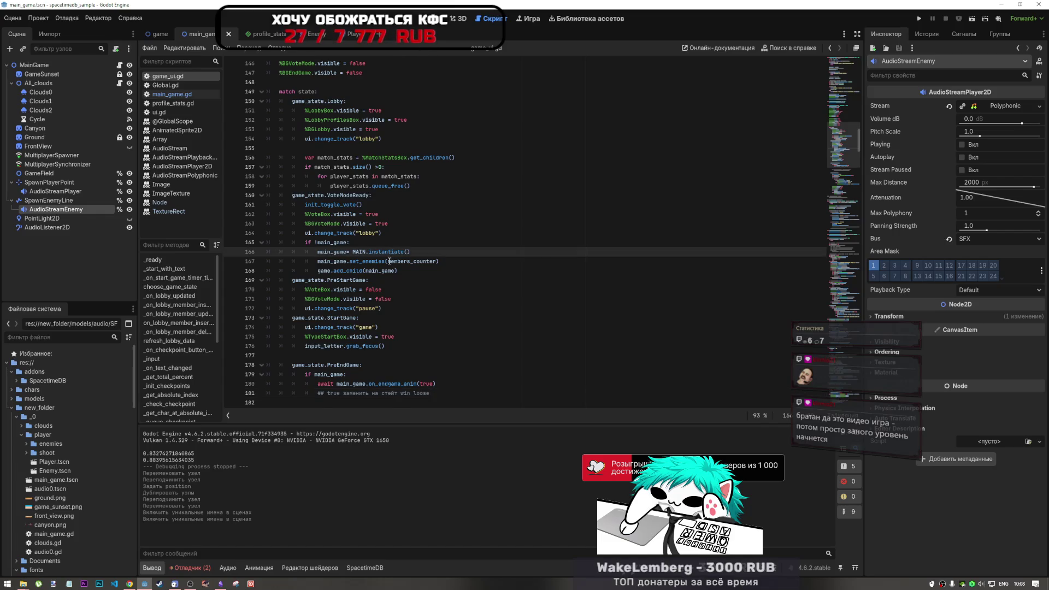
click(410, 187)
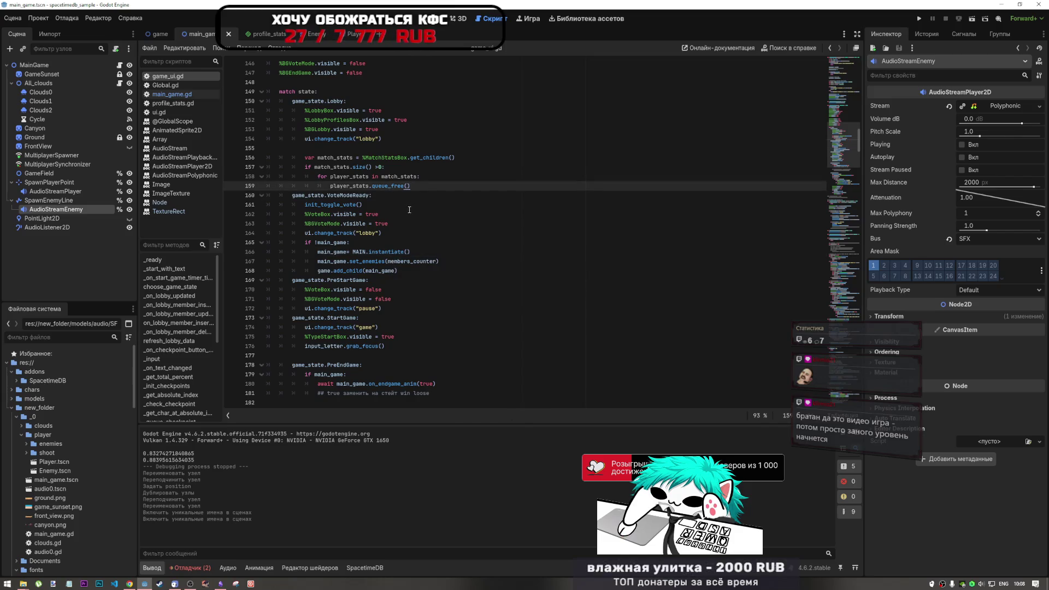
click(389, 232)
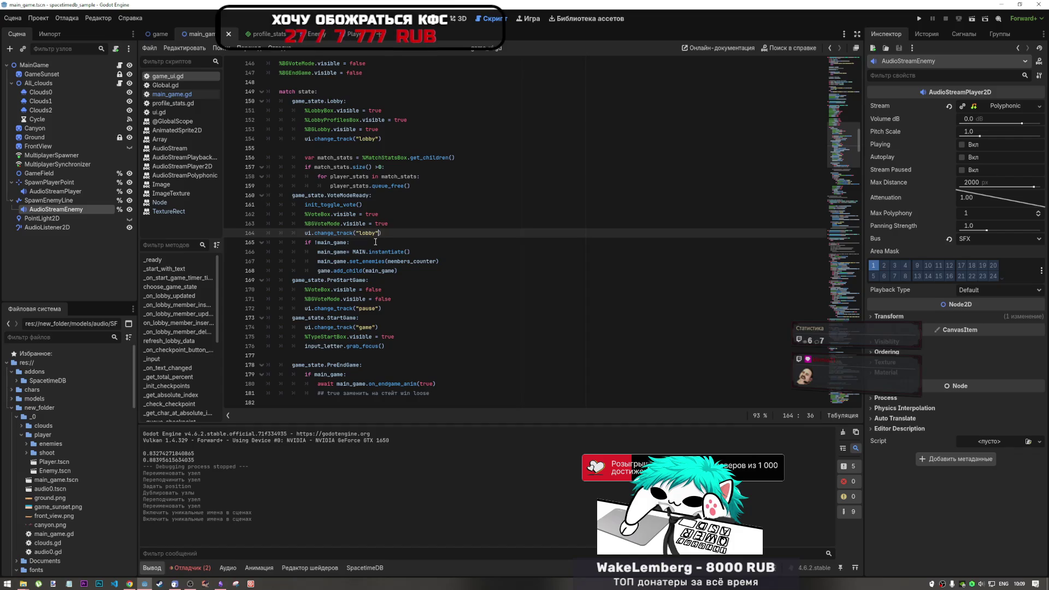
key(Up)
key(Left)
key(Left)
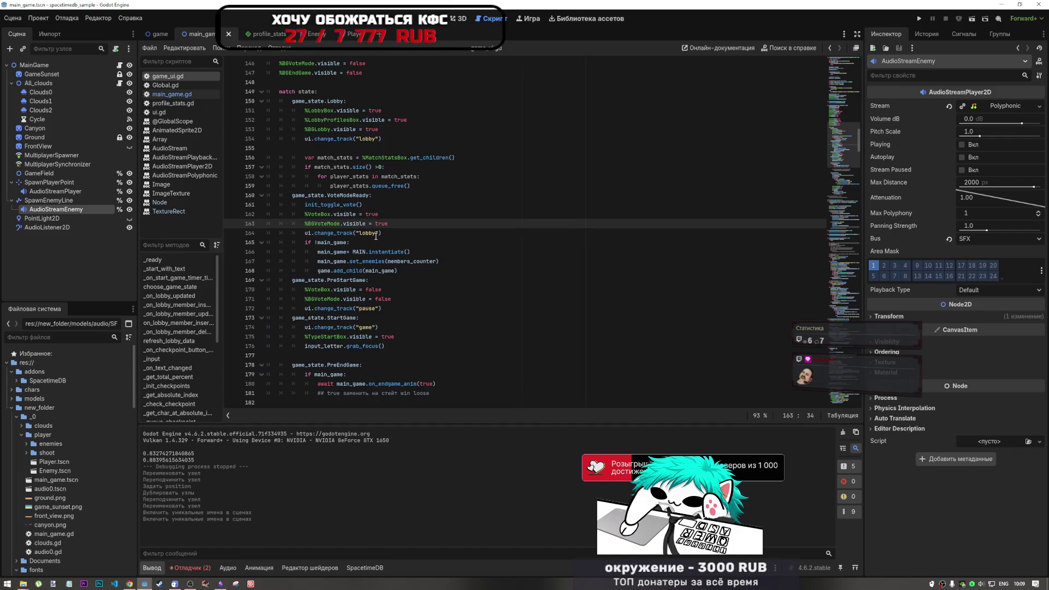
click(382, 233)
scroll(398, 235, up, 4)
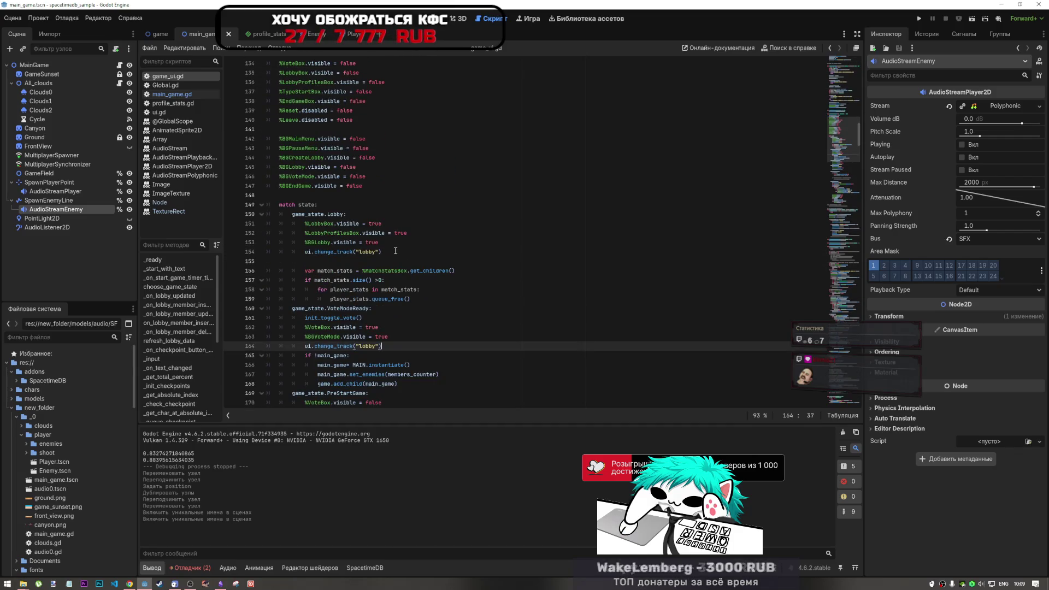
click(390, 260)
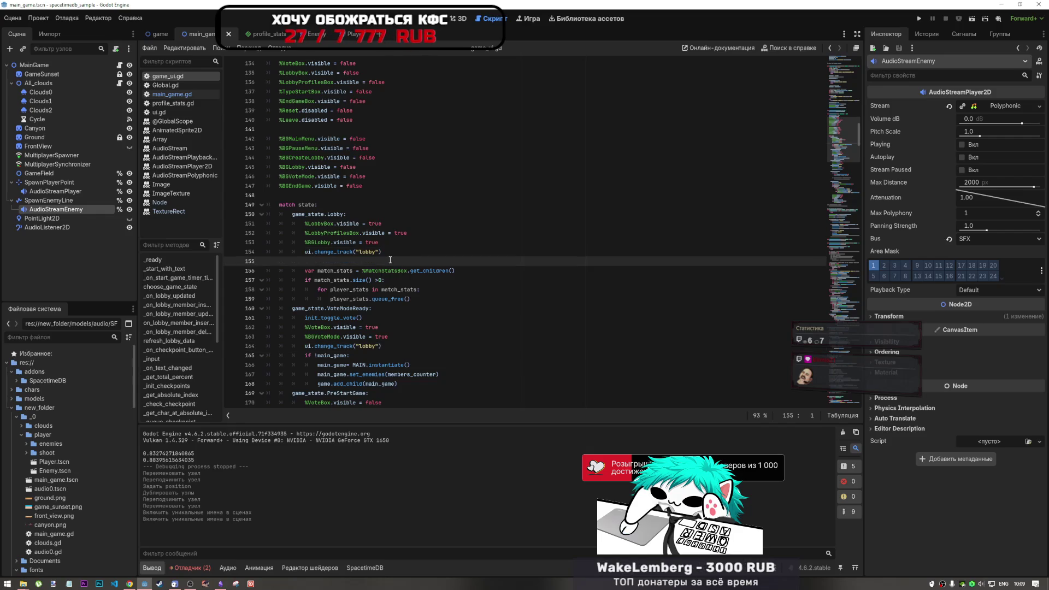
mouse_move(334, 315)
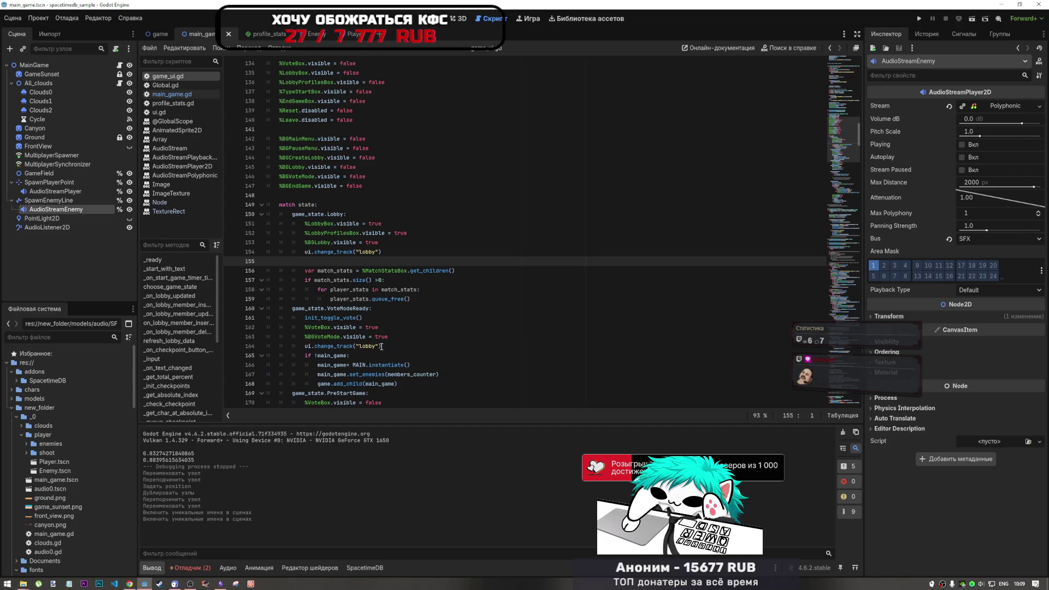
scroll(381, 346, up, 3)
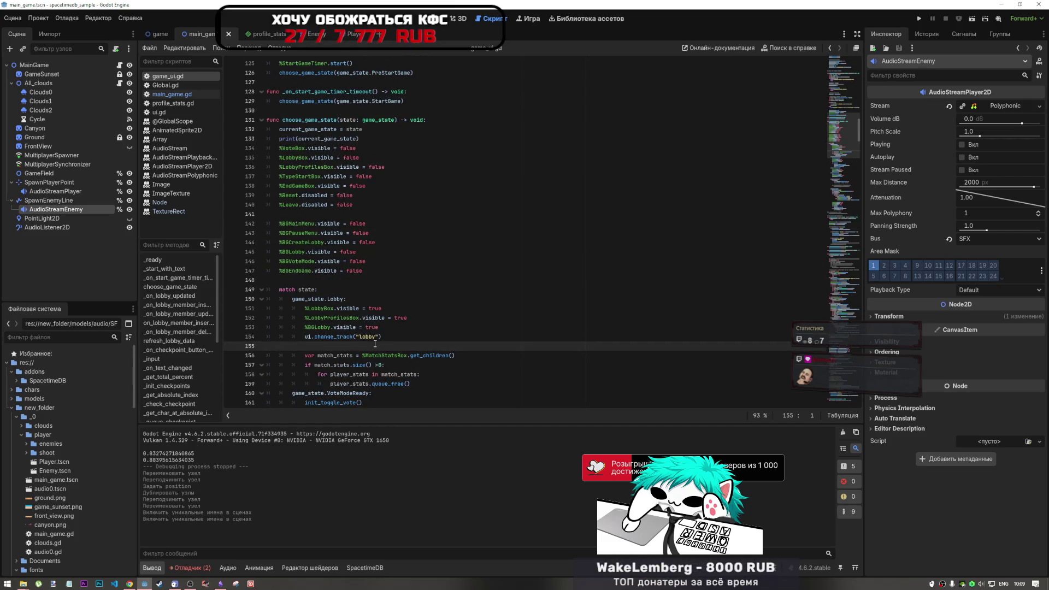
Scroll through main_game.gd via the minimap down to empty line 182.
scroll(374, 343, up, 4)
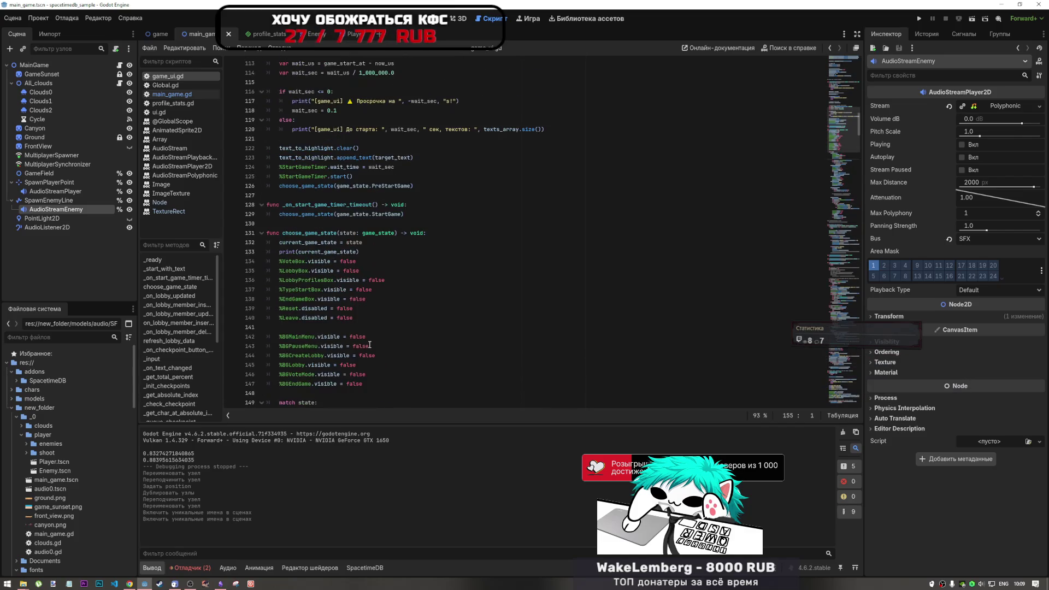
scroll(365, 345, down, 7)
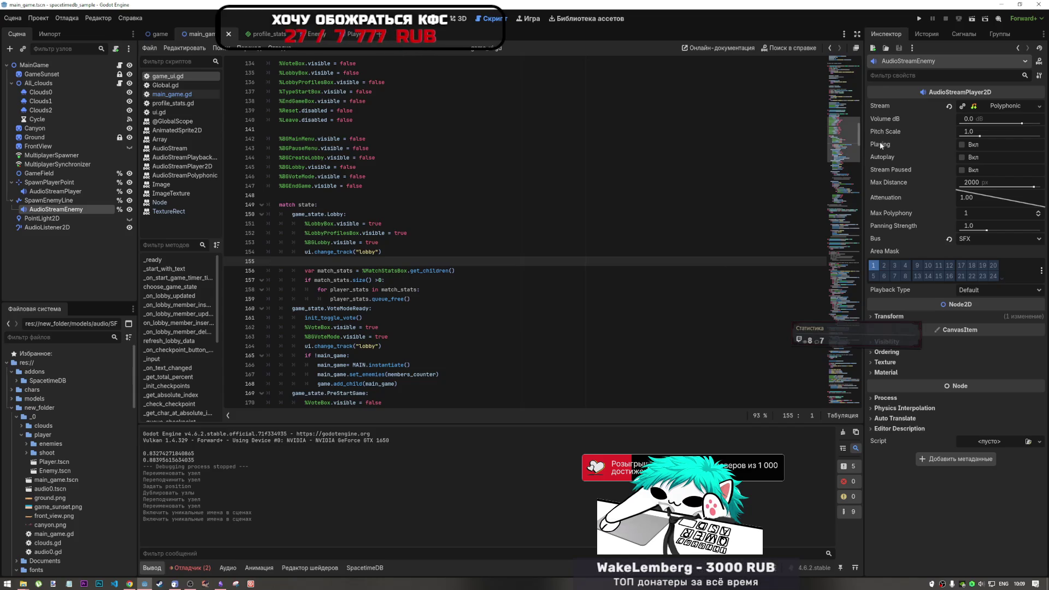
mouse_move(832, 145)
mouse_down()
mouse_move(838, 73)
mouse_move(844, 137)
mouse_up()
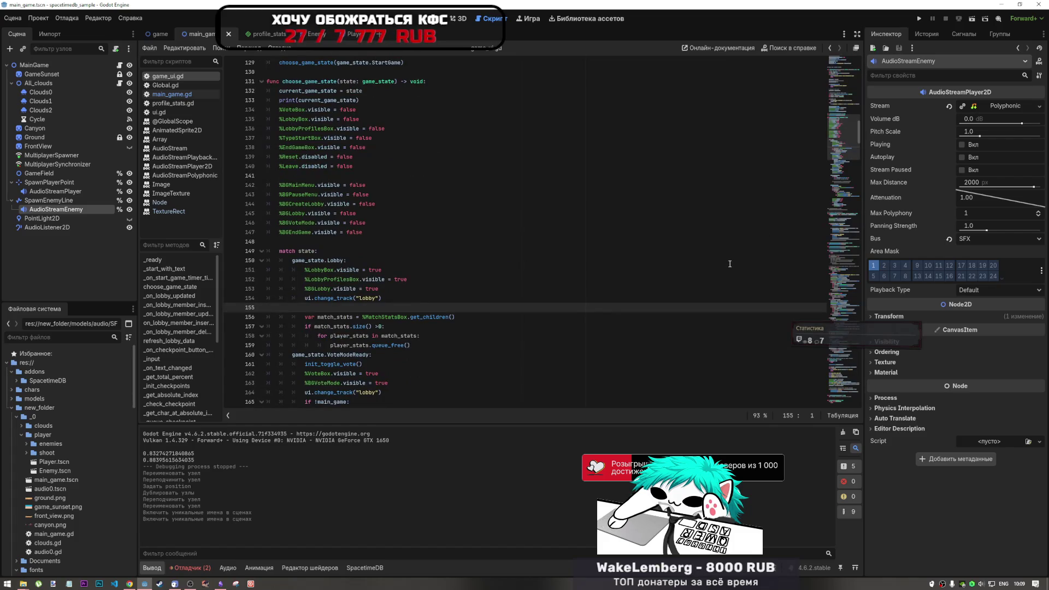
mouse_move(841, 137)
mouse_down()
mouse_move(839, 161)
mouse_move(838, 150)
mouse_up()
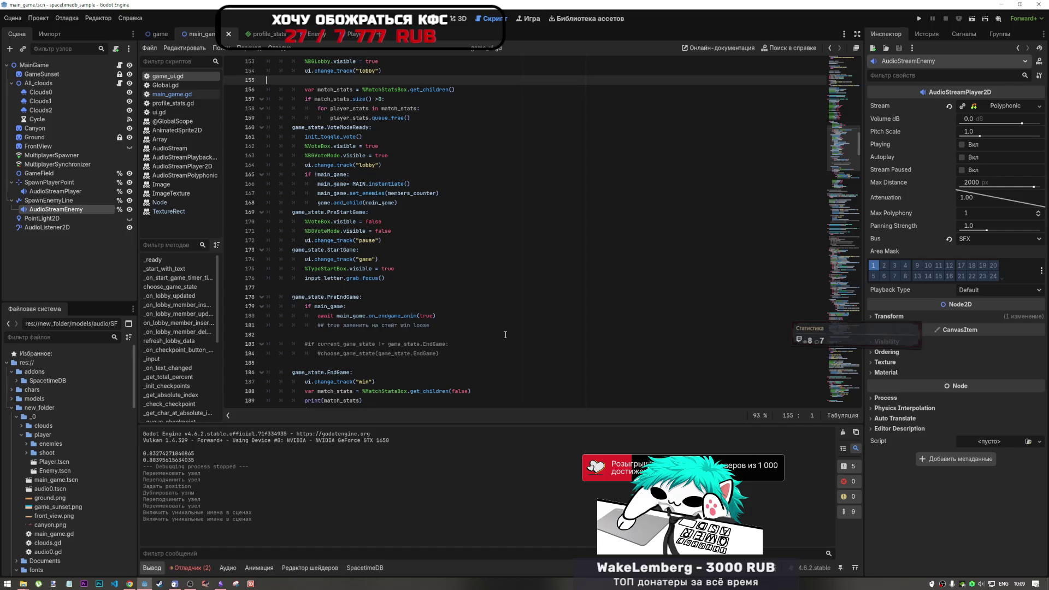
click(503, 334)
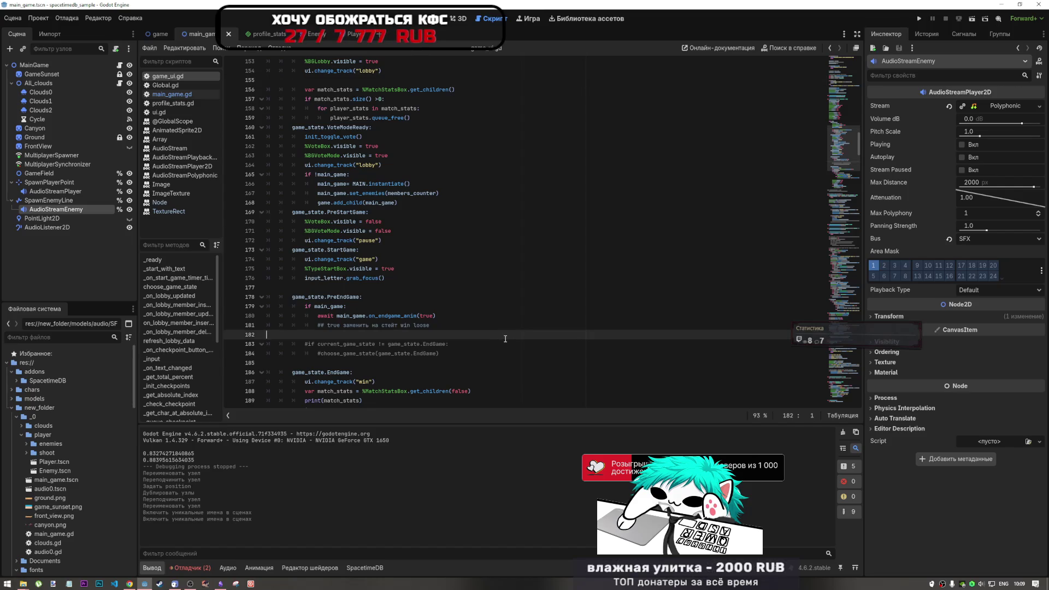
Go back up to line 123, open the Find bar, and jump to the script's top.
scroll(491, 317, up, 2)
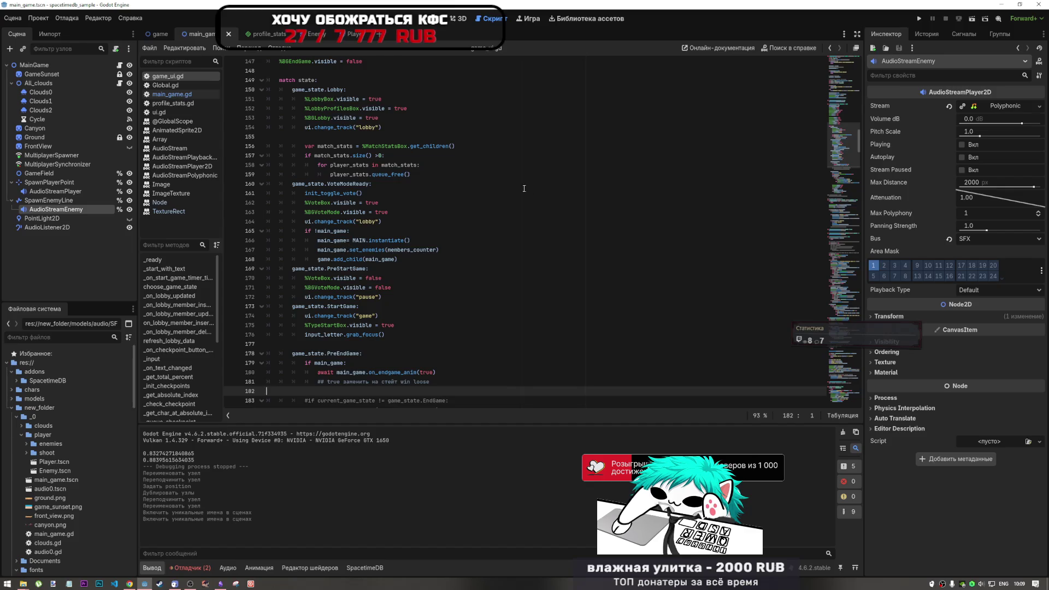
scroll(432, 203, up, 2)
scroll(432, 203, up, 7)
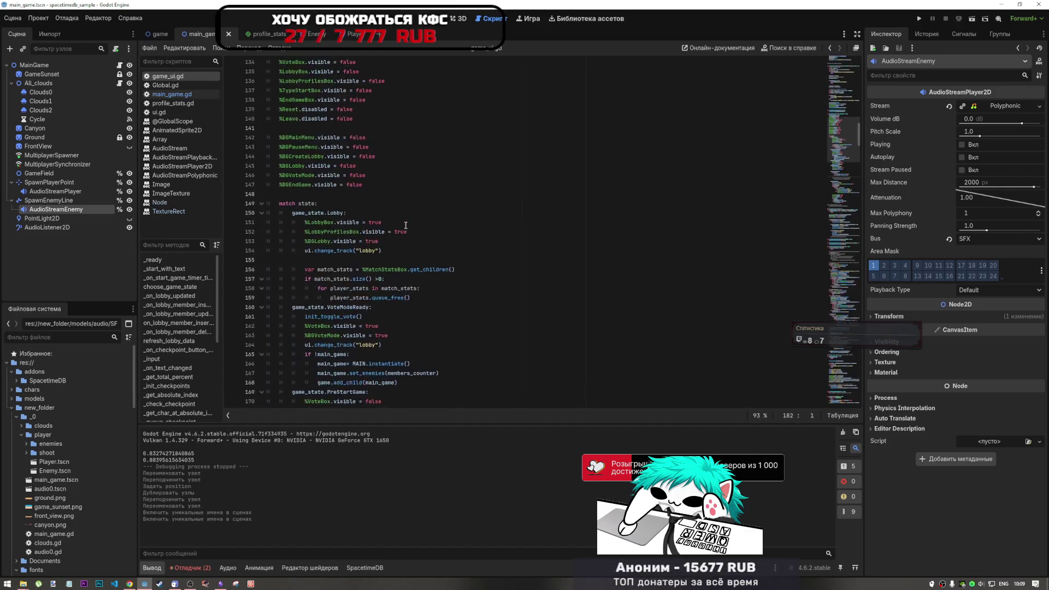
scroll(406, 225, up, 4)
scroll(405, 226, up, 5)
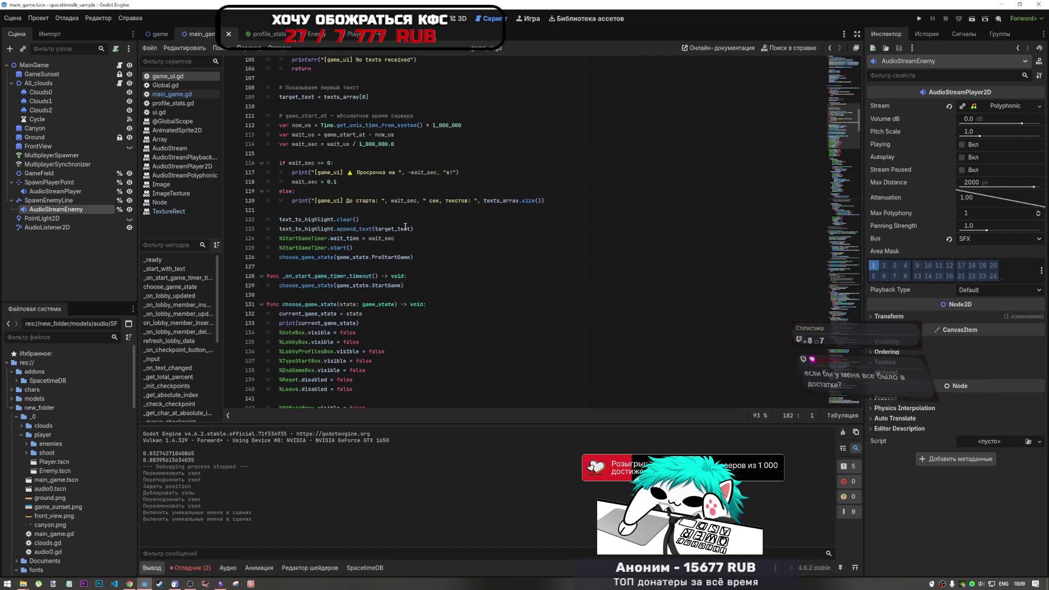
click(495, 343)
key(ctrl+f)
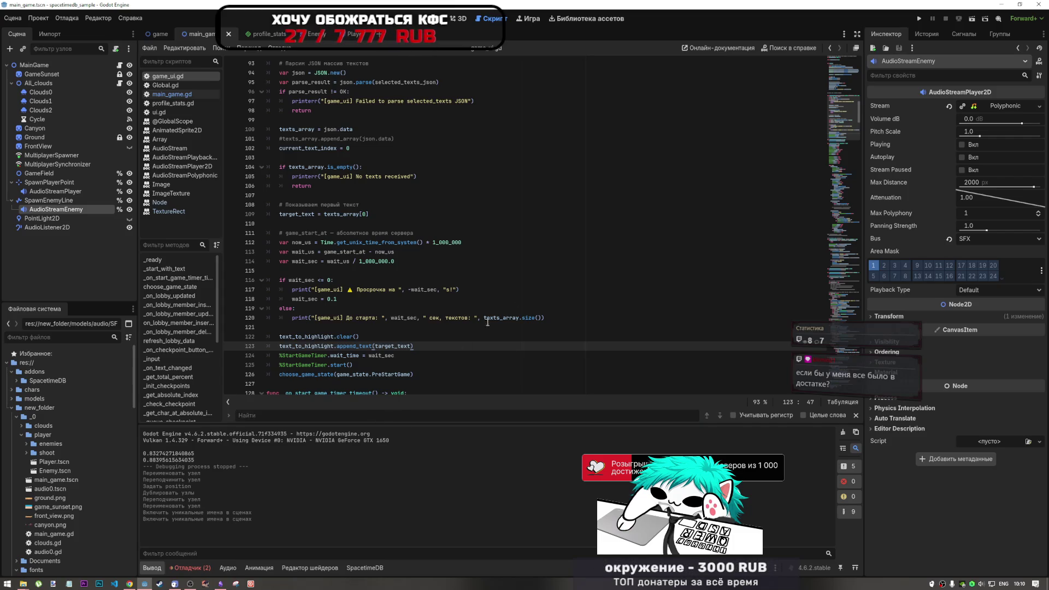
click(848, 79)
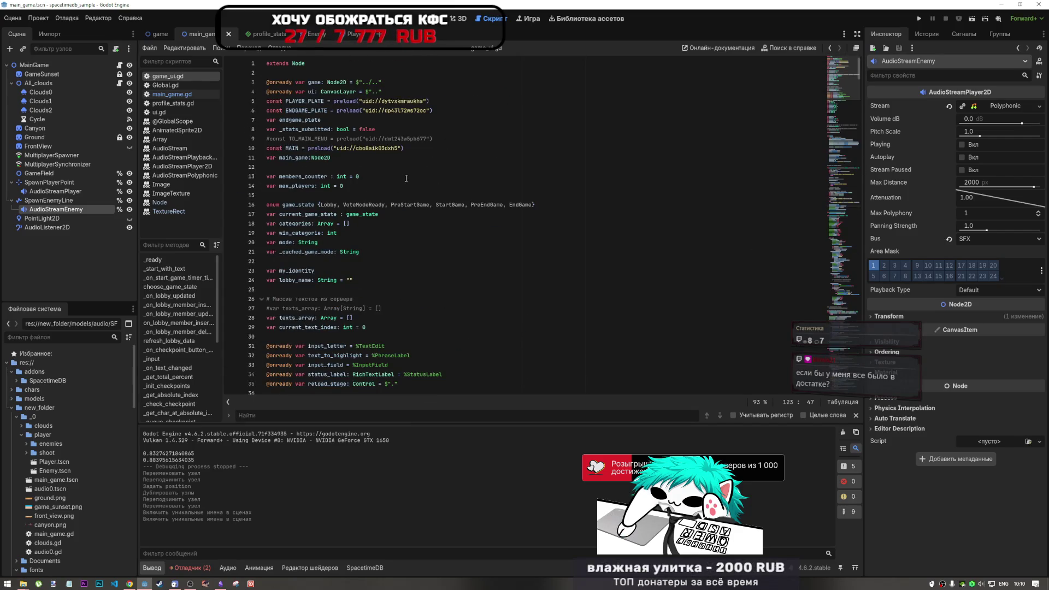
Inspect the mode and game_state declarations on lines 17–20, then switch to the YouTube browser.
scroll(377, 213, down, 1)
click(378, 214)
click(374, 185)
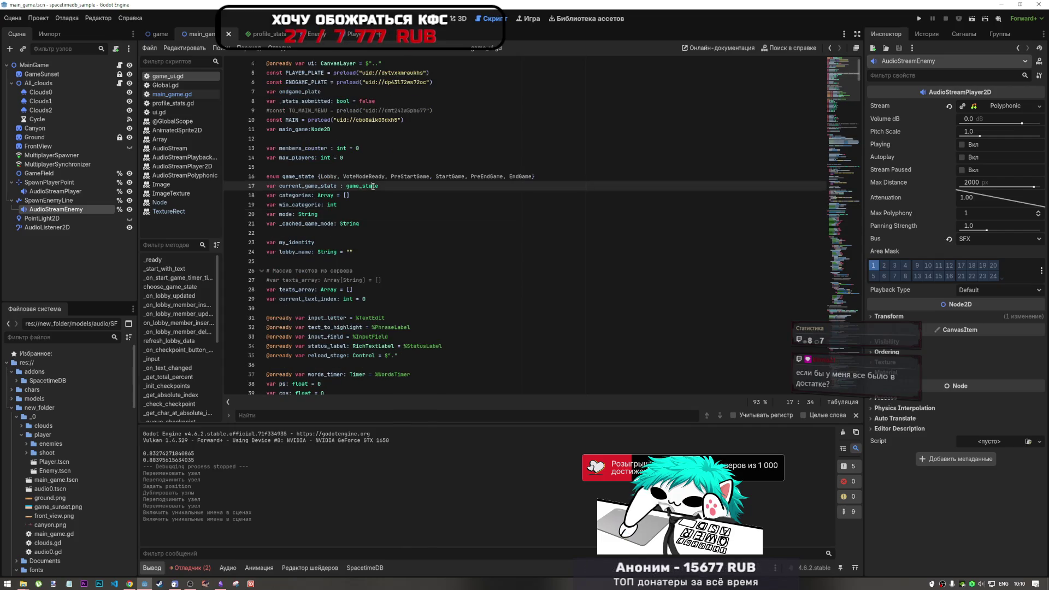
click(333, 214)
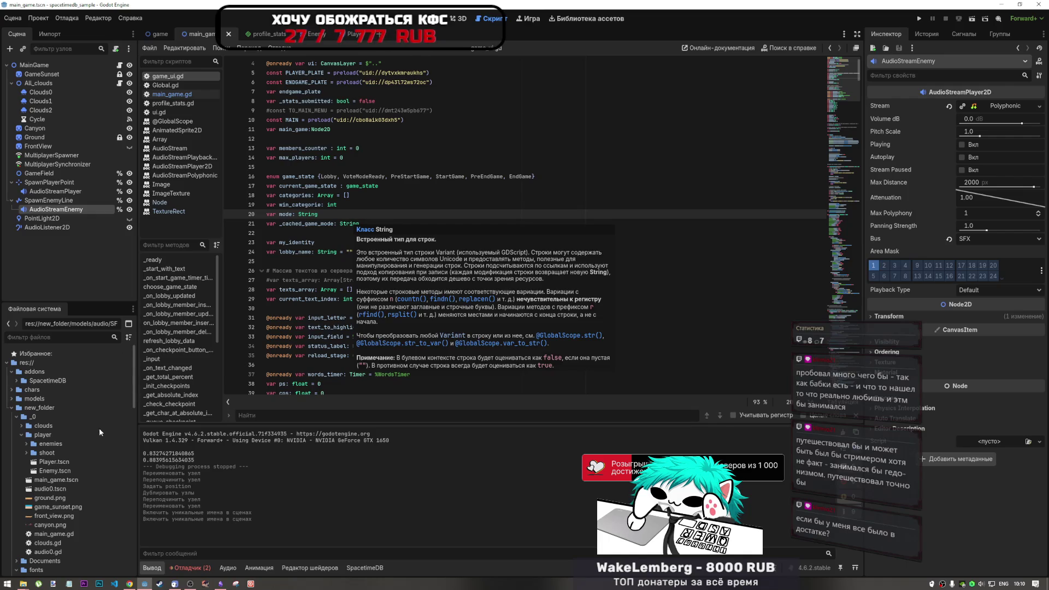
key(alt+Tab)
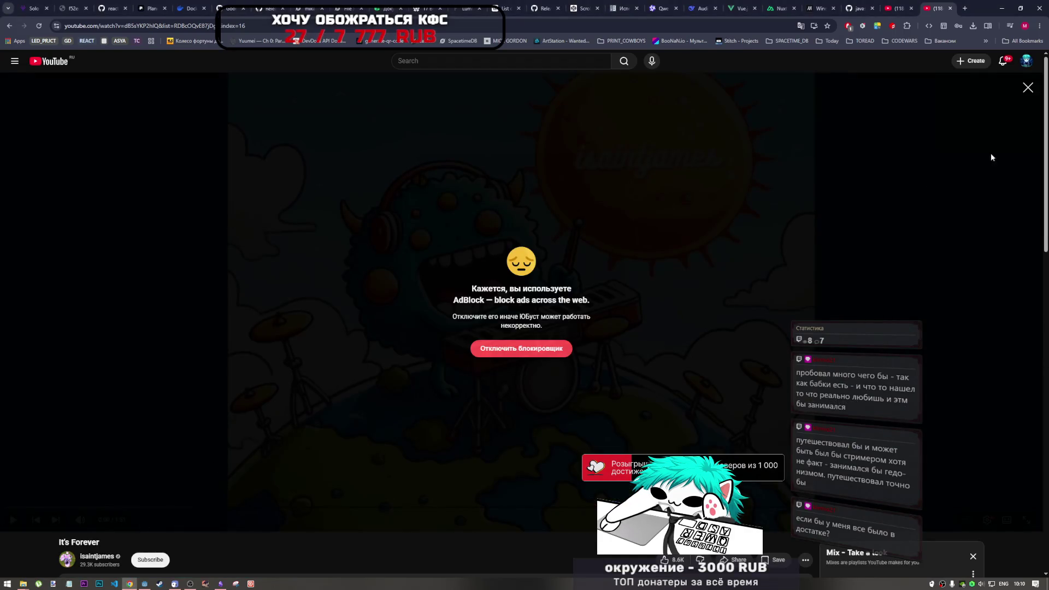
Dismiss the ad-blocker notice, close the isaintjames tab, resume TPS Red Room, and open a new tab.
click(1027, 88)
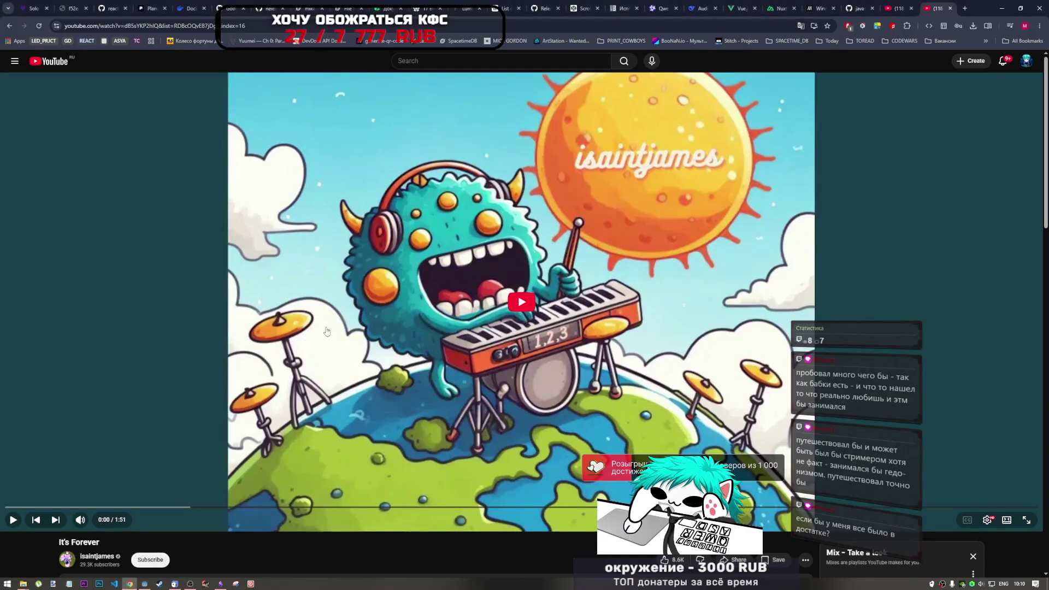
click(141, 343)
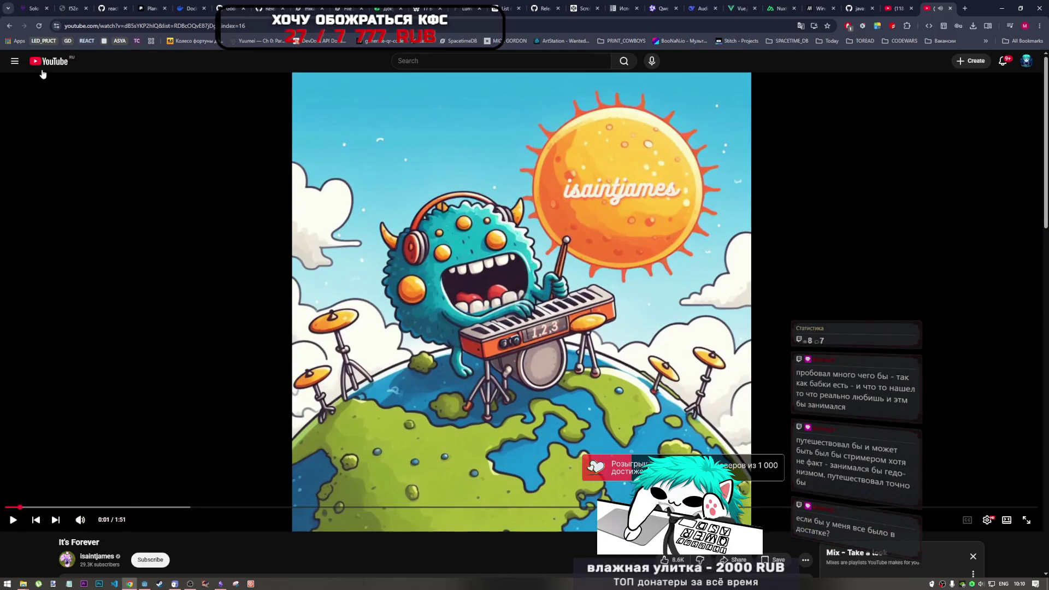
click(901, 8)
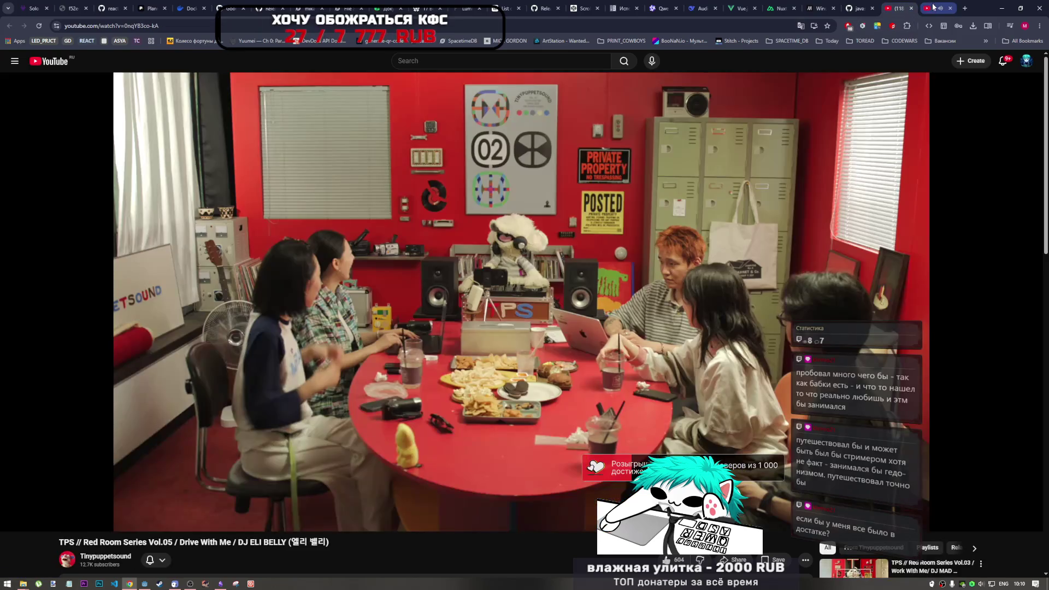
click(950, 8)
click(601, 273)
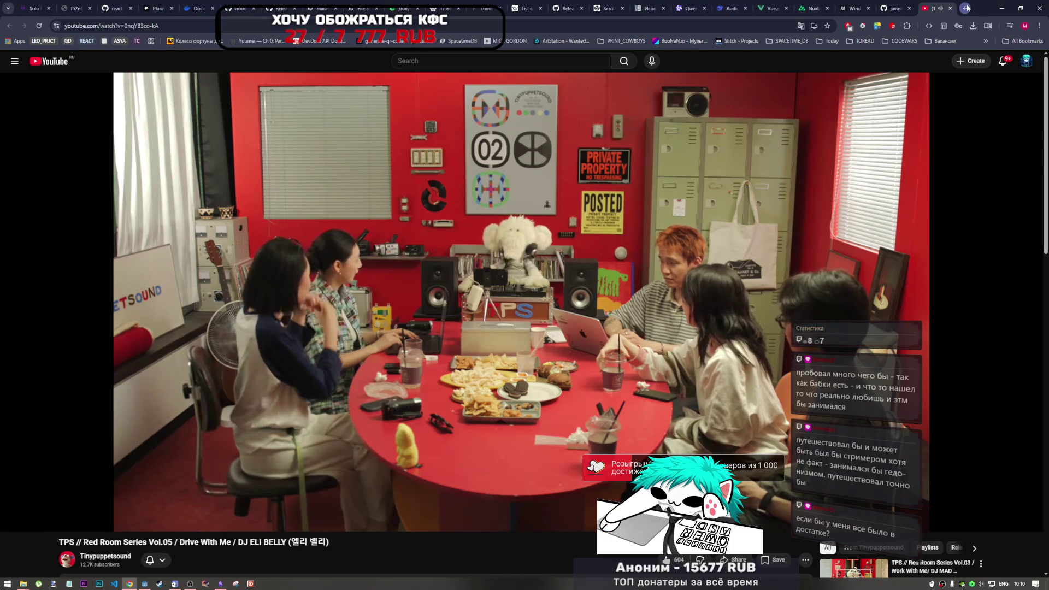
click(967, 7)
Search Google for 'гедонизм', expand the AI overview, then close the search tab.
text(utljybpv)
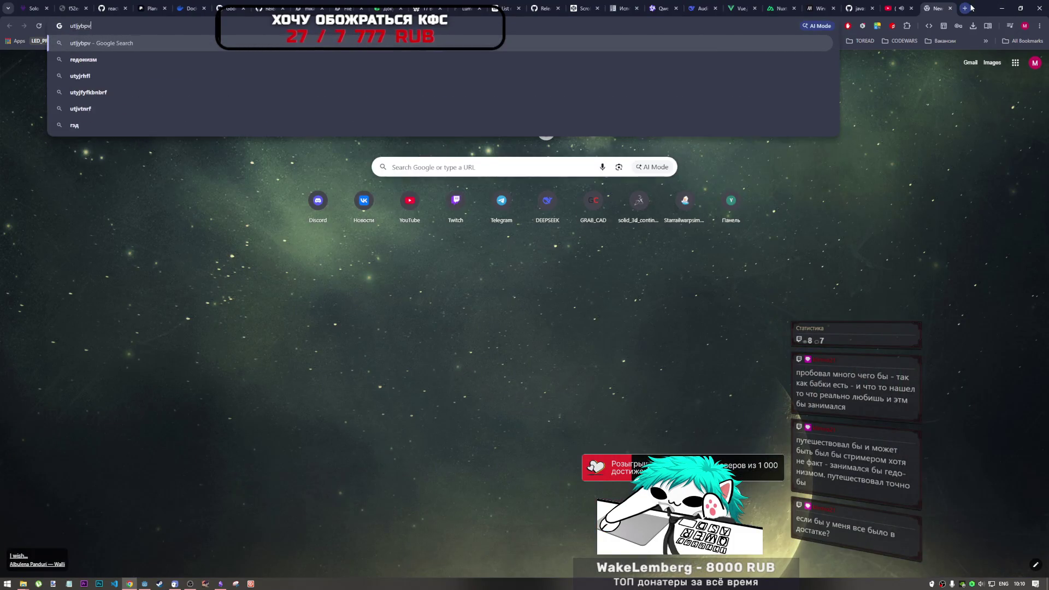
key(Return)
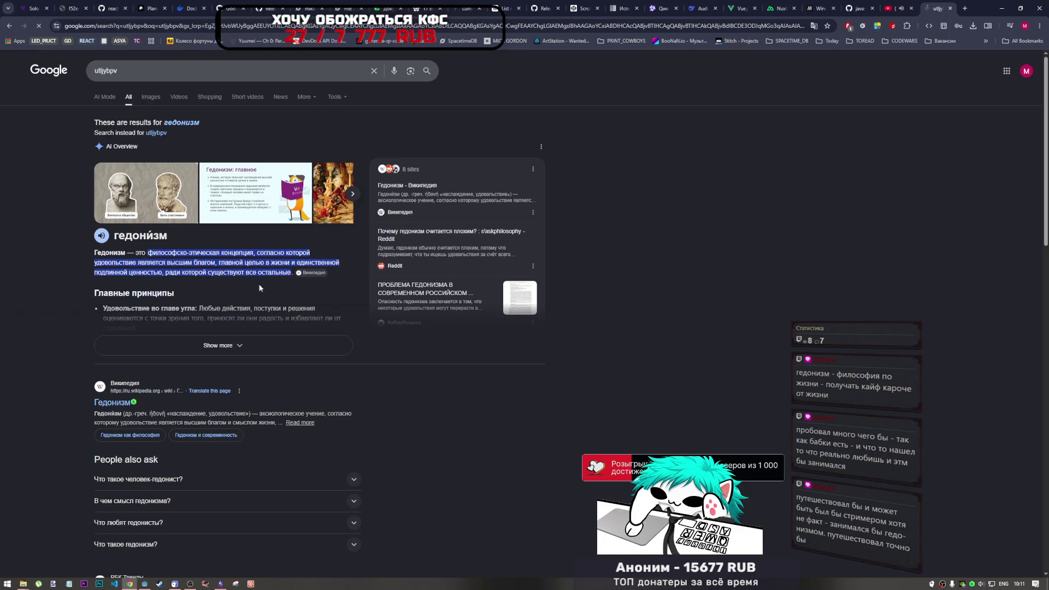
click(272, 346)
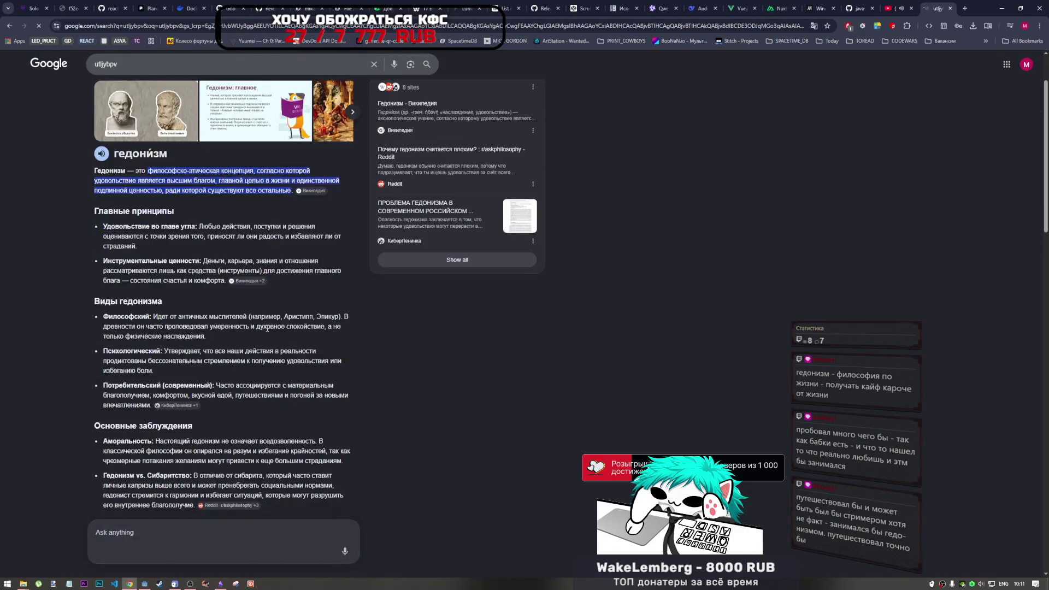
click(949, 9)
mouse_move(191, 584)
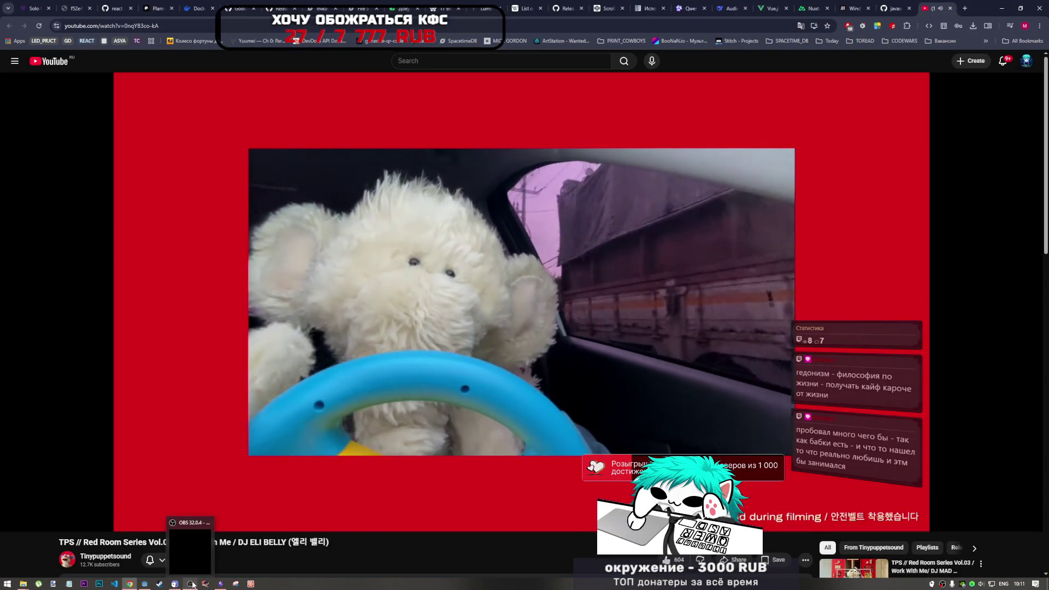
click(191, 563)
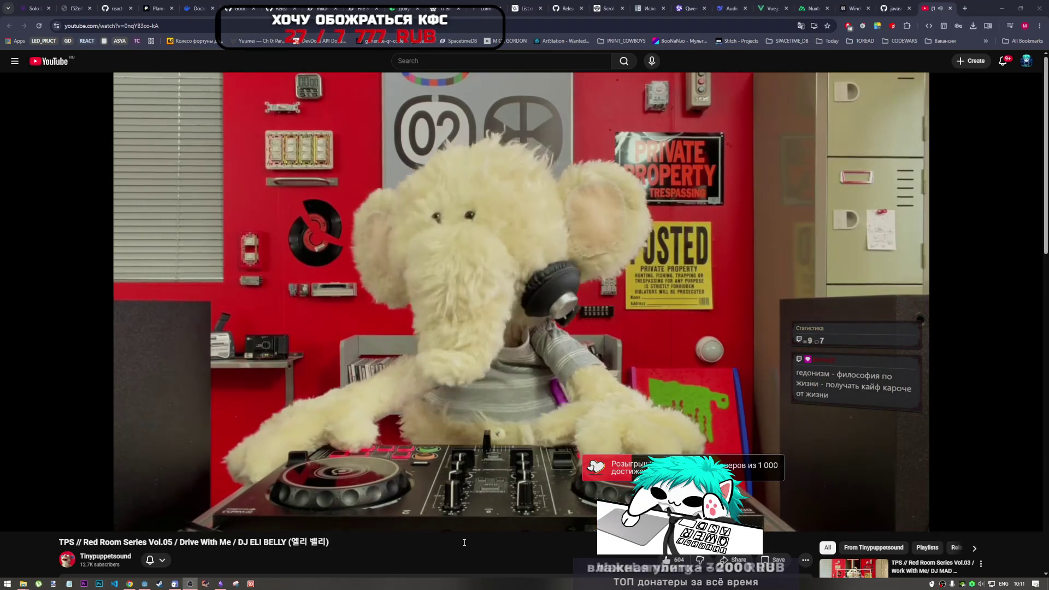
click(582, 543)
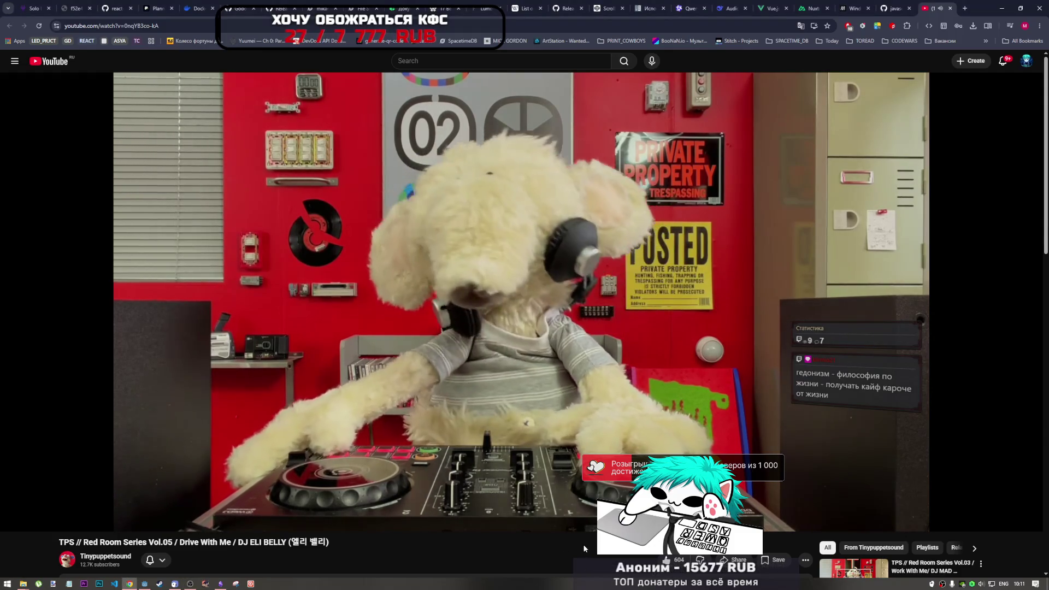
mouse_move(579, 527)
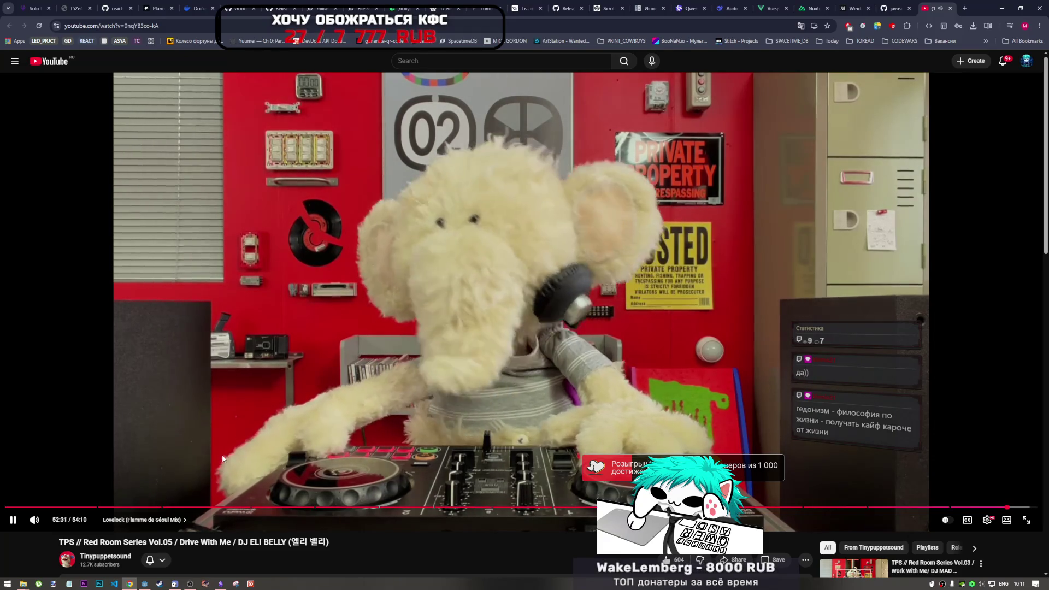
click(221, 583)
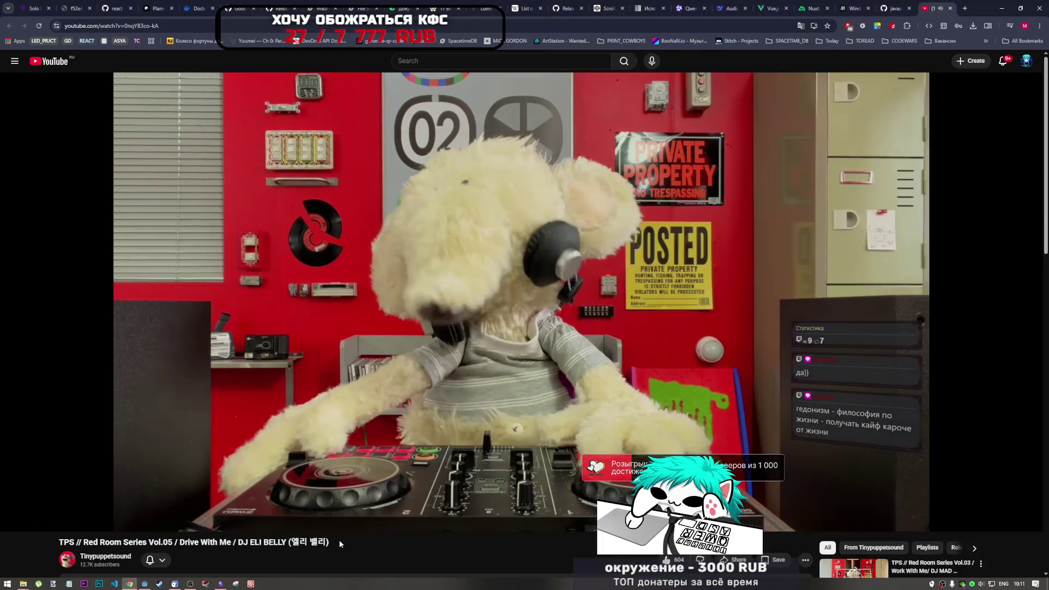
click(997, 49)
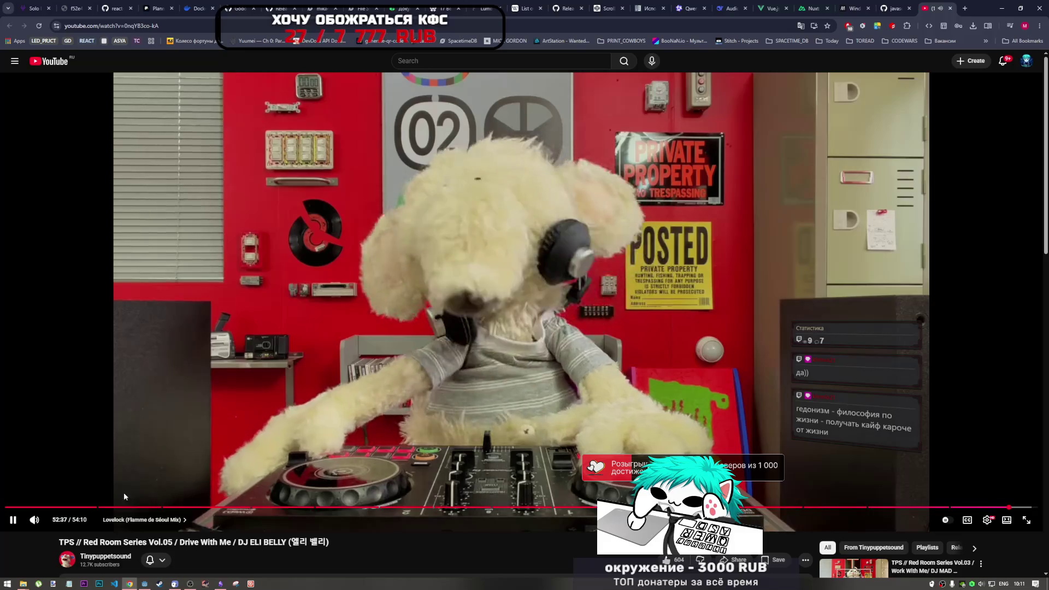
mouse_move(23, 586)
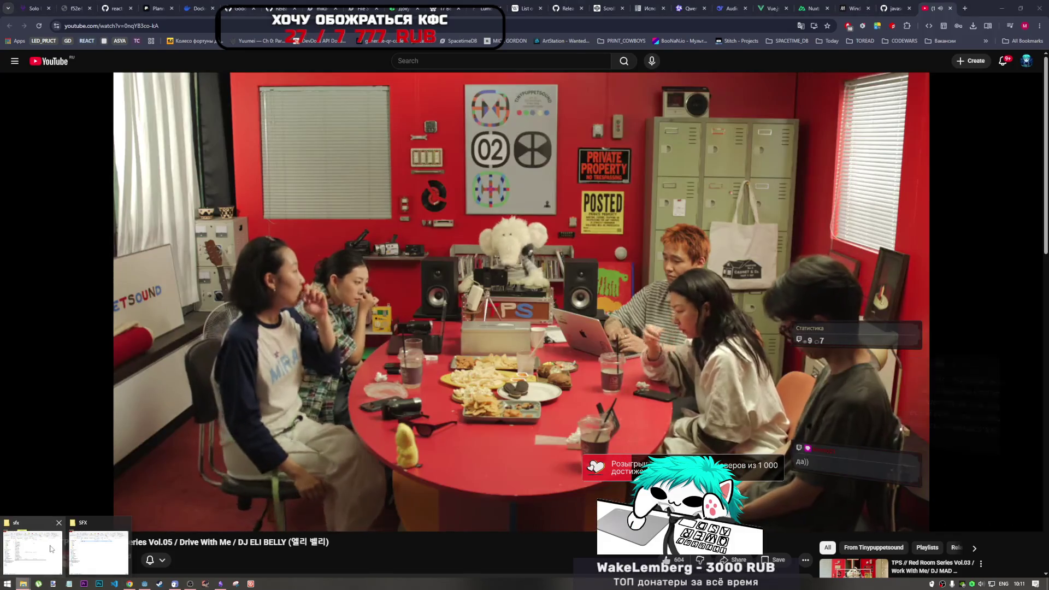
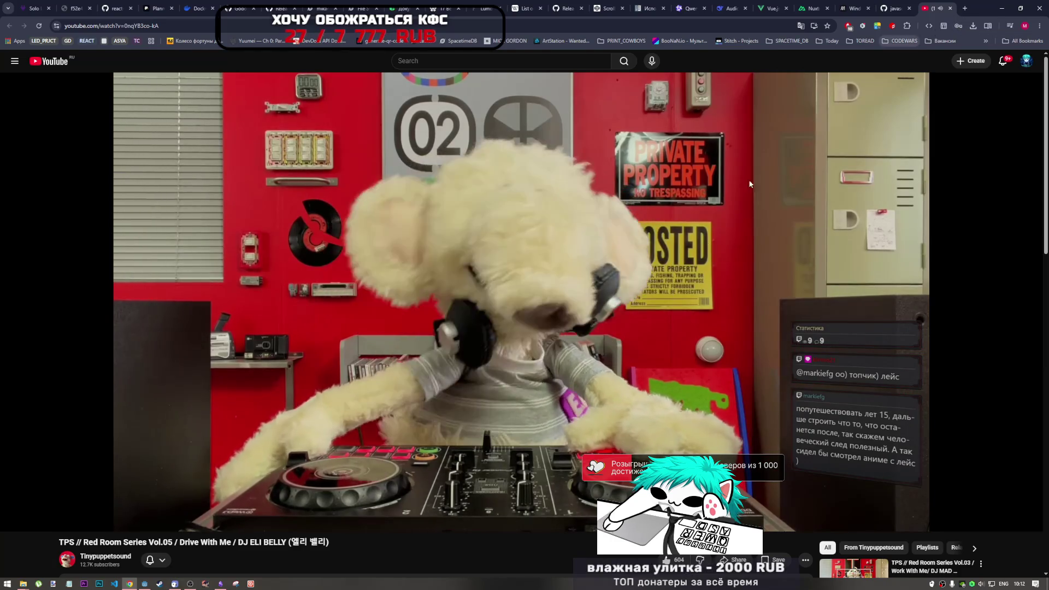
From the channel page, play the Goseong Vol.04 beach video from 0:00.
mouse_move(104, 274)
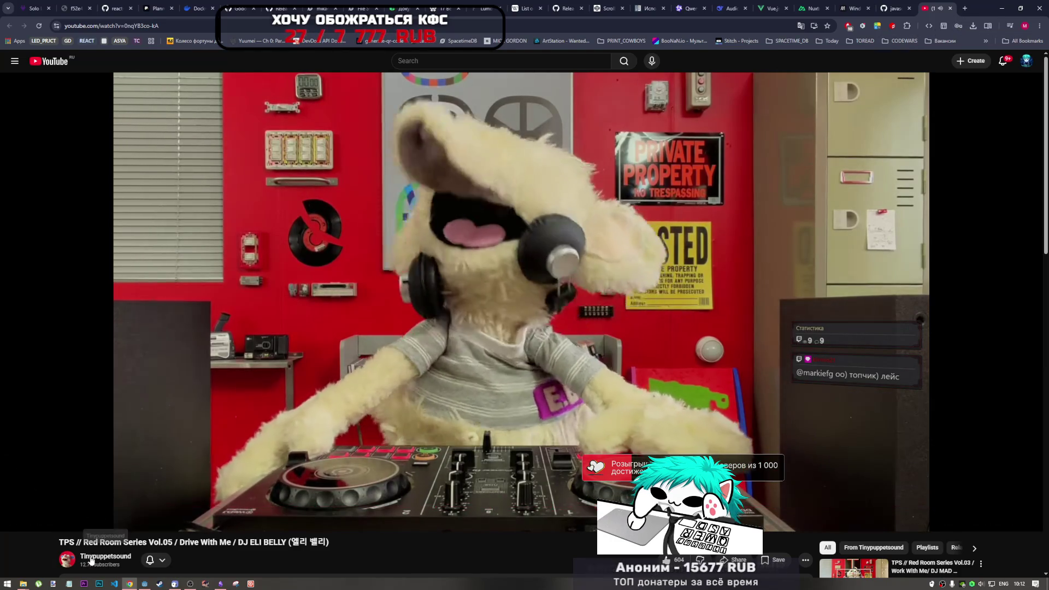
scroll(251, 333, down, 2)
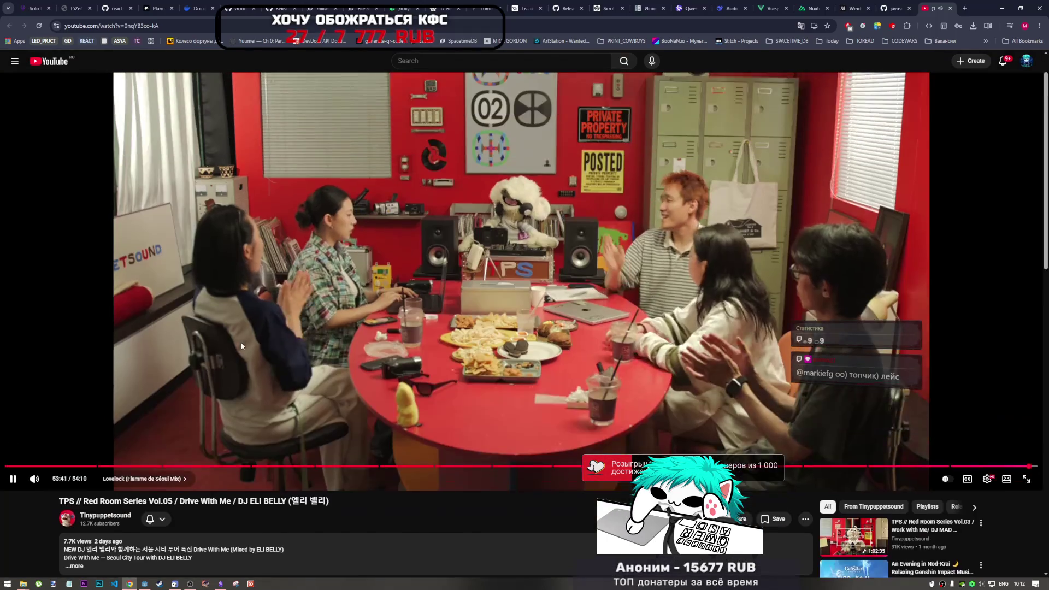
scroll(241, 342, up, 2)
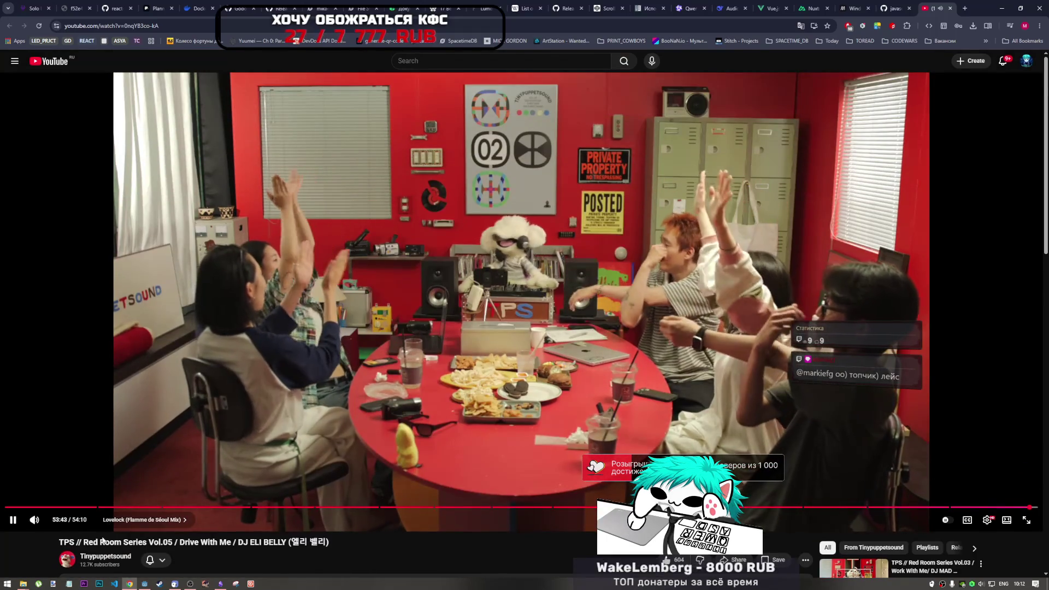
click(112, 557)
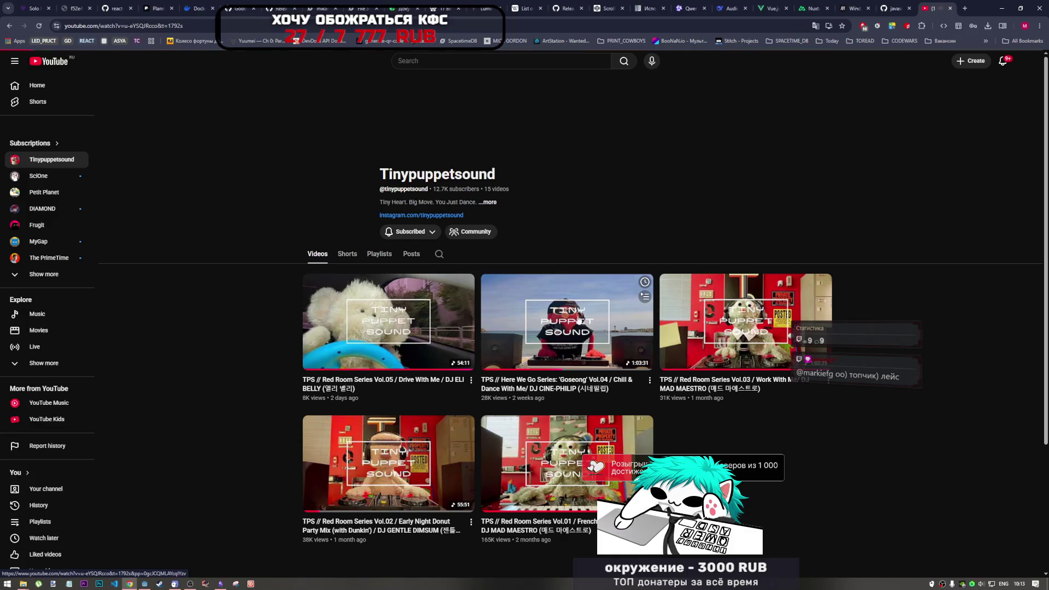
click(579, 321)
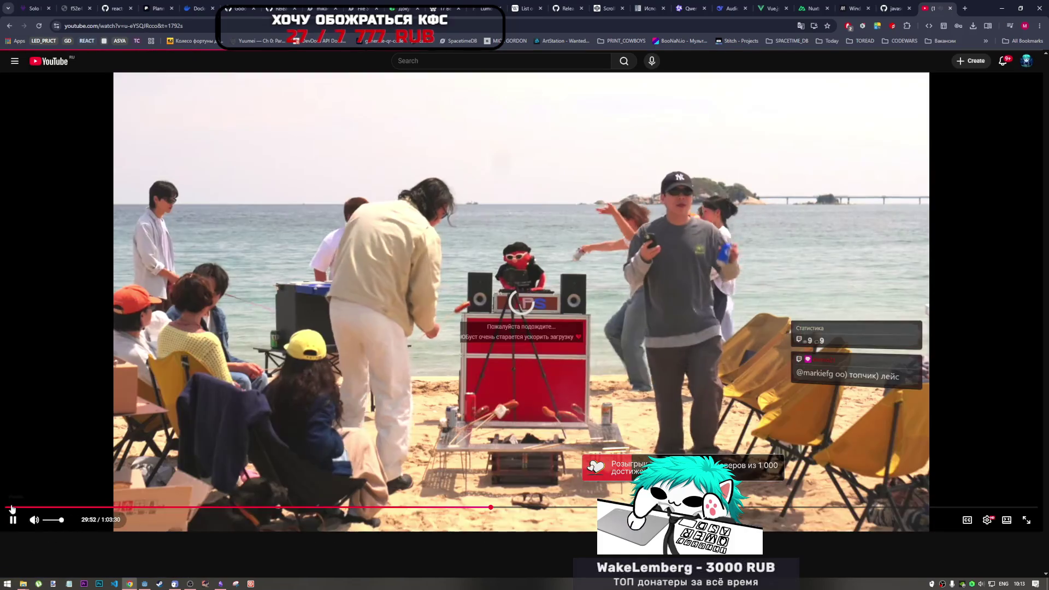
drag(11, 507, 46, 512)
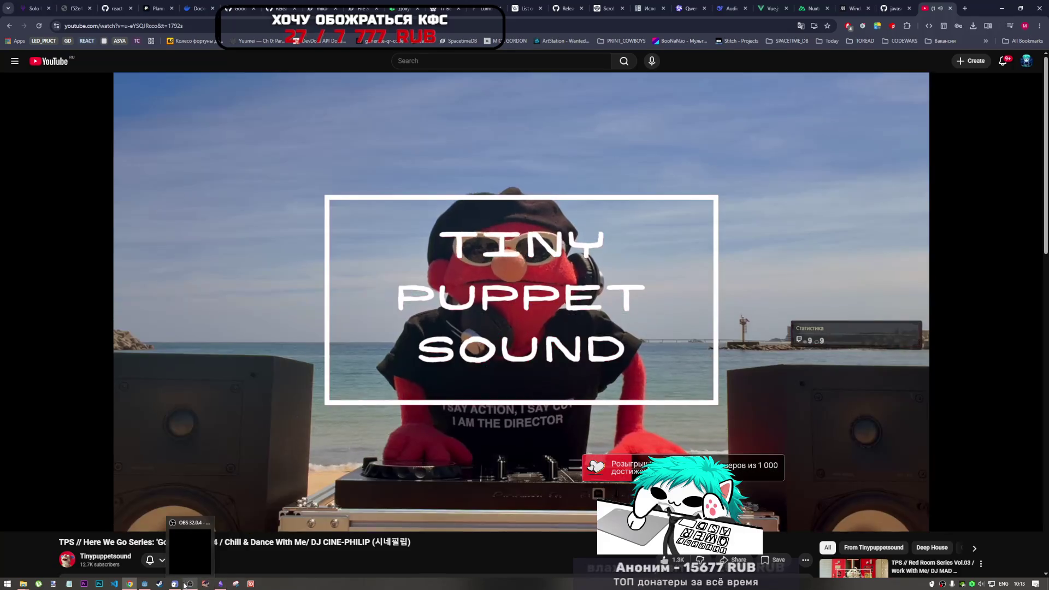
Bring up the Current Tasks checklist note.
click(191, 582)
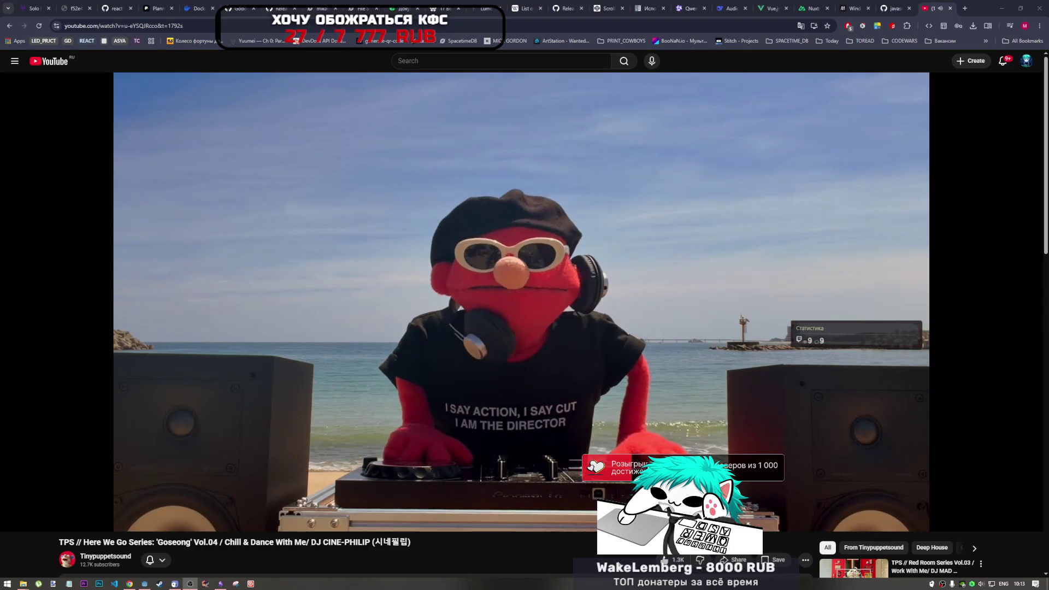
key(alt+Tab)
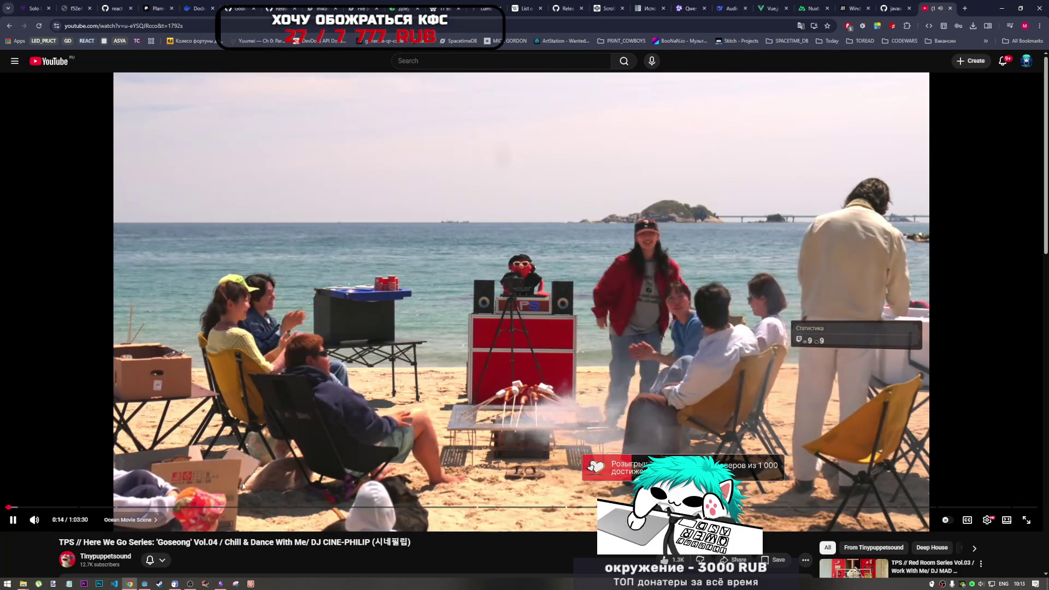
click(220, 583)
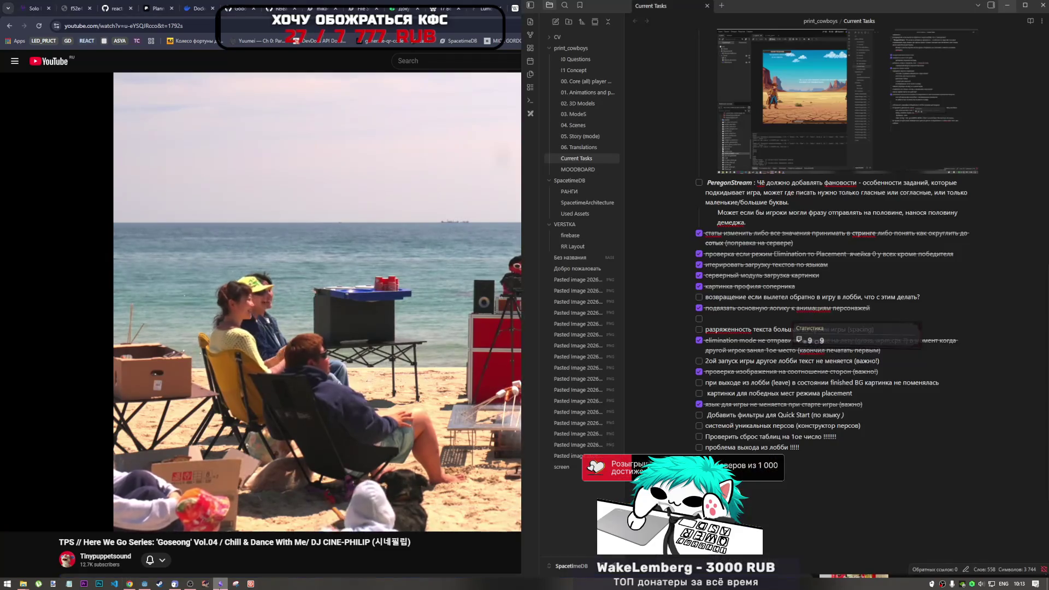
Switch back to the Godot project editor from the taskbar.
click(144, 583)
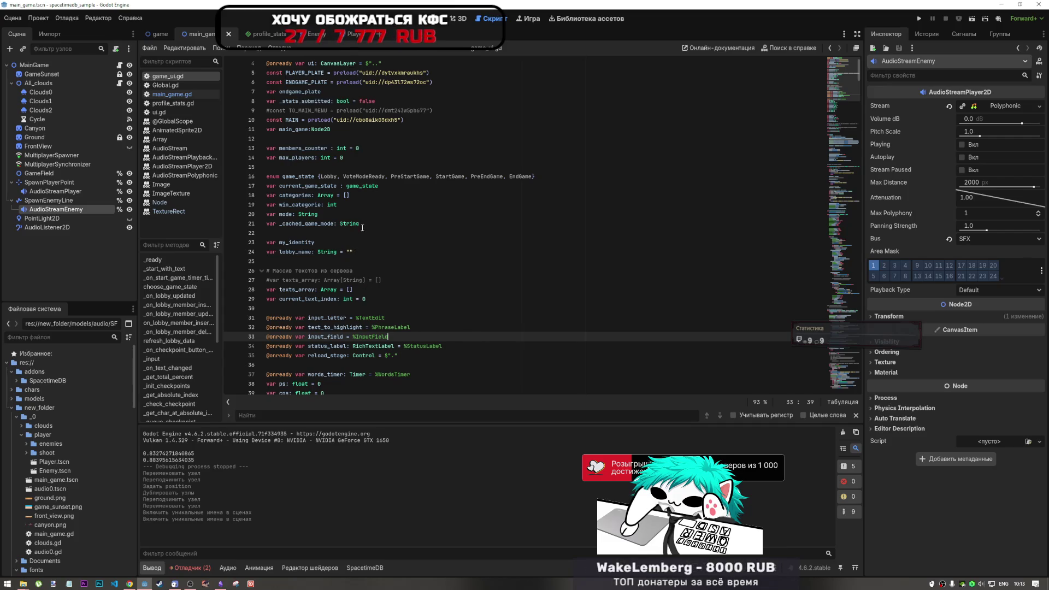
Glance at the desert scene in the 2D viewport, then return to the script editor.
click(432, 18)
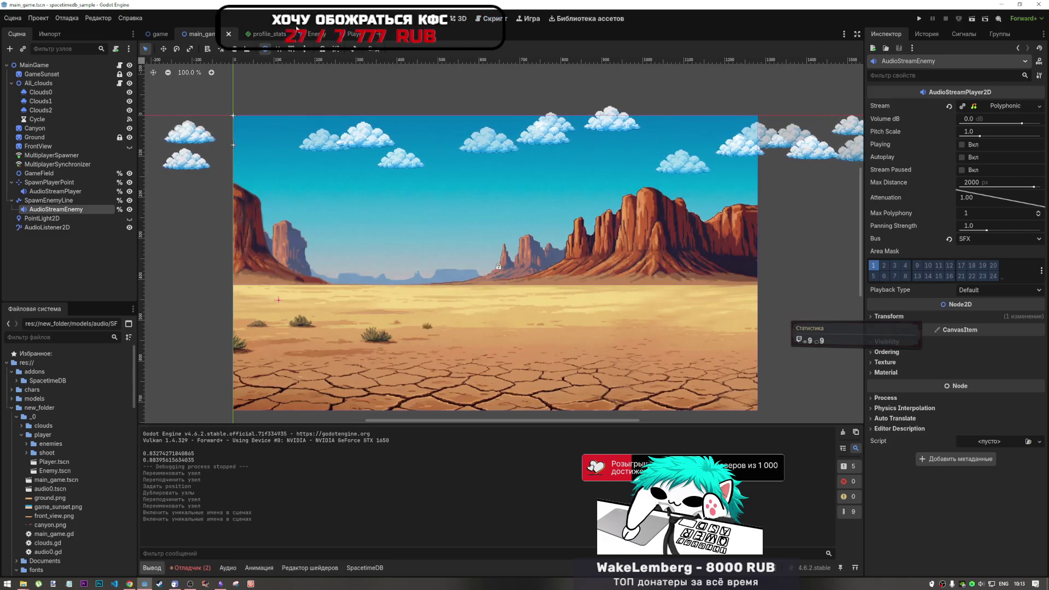
click(476, 19)
click(368, 281)
scroll(368, 335, down, 5)
scroll(369, 335, down, 7)
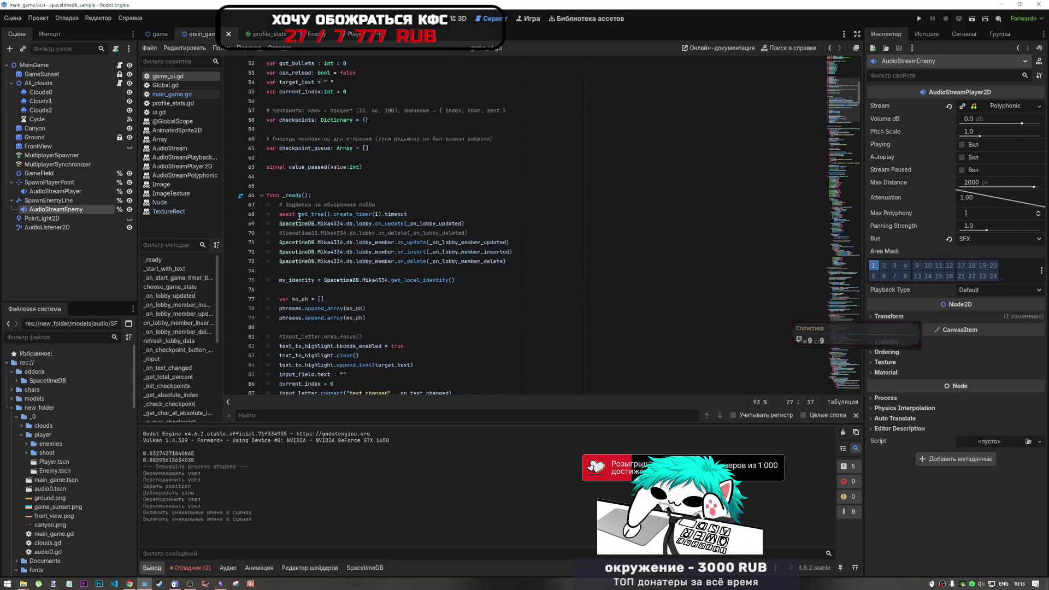
Open main_game.gd and jump to its variable declarations and _ready function.
click(187, 94)
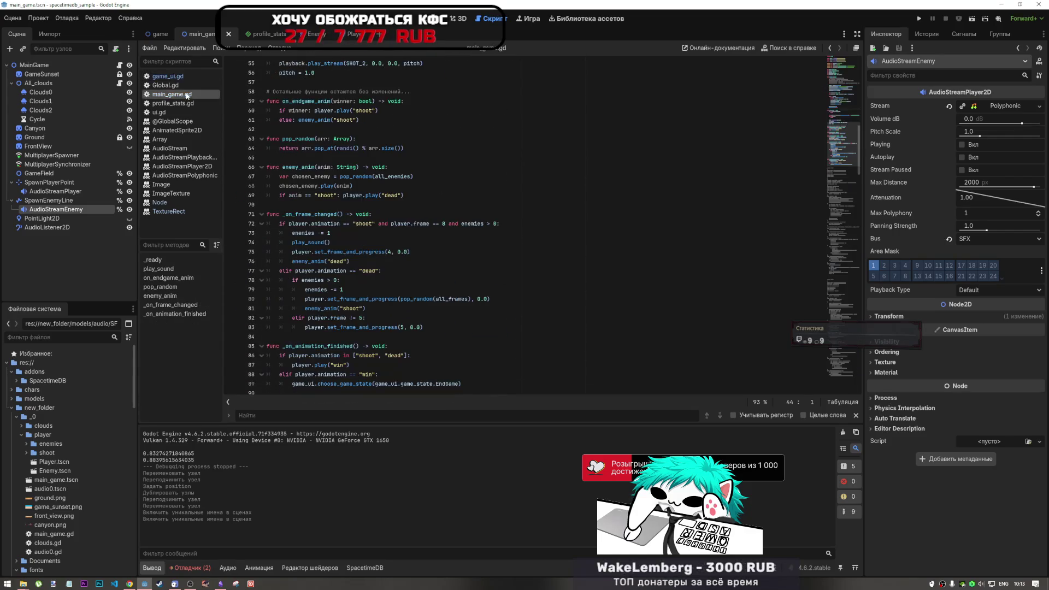
click(186, 75)
click(172, 94)
click(441, 240)
click(845, 119)
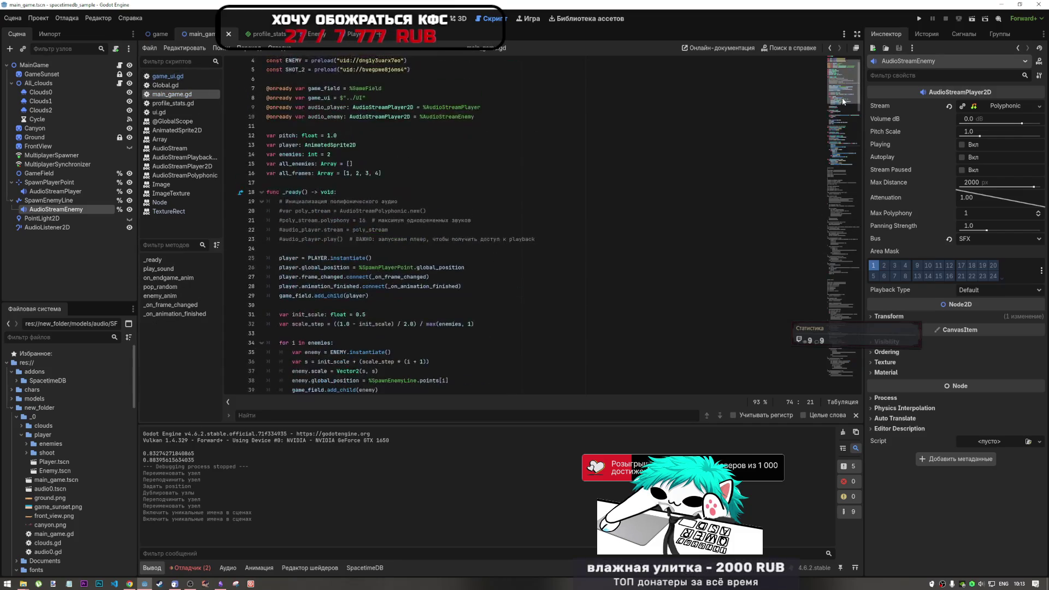
drag(845, 115, 840, 104)
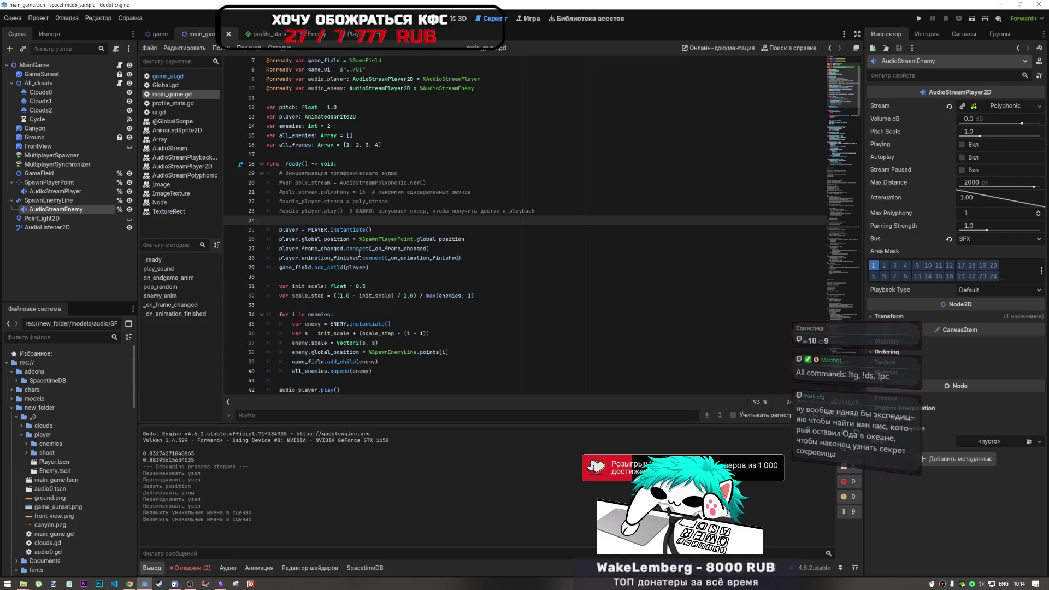
scroll(376, 284, up, 2)
click(340, 223)
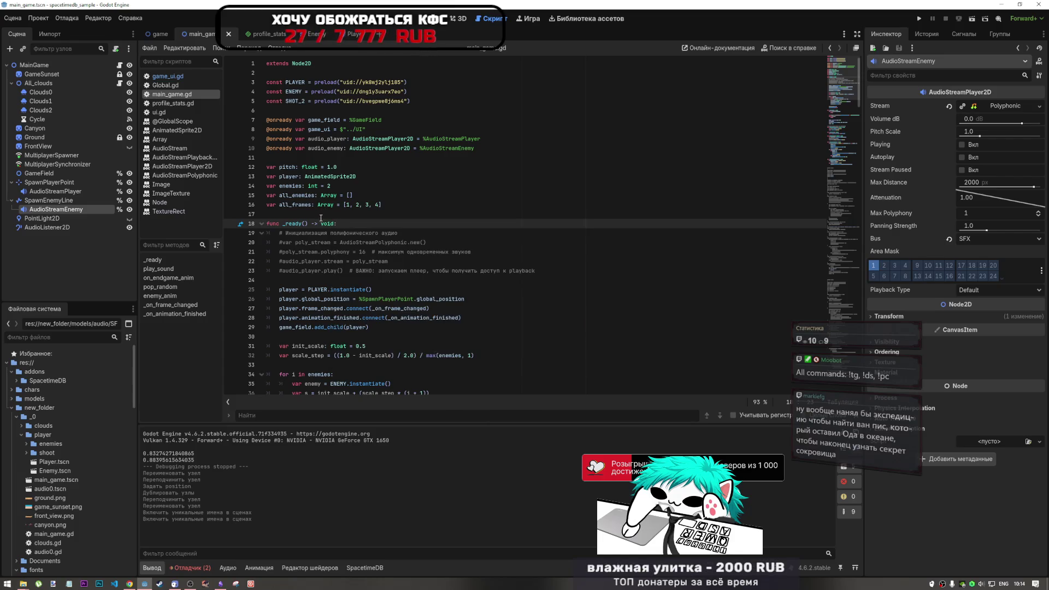
click(318, 216)
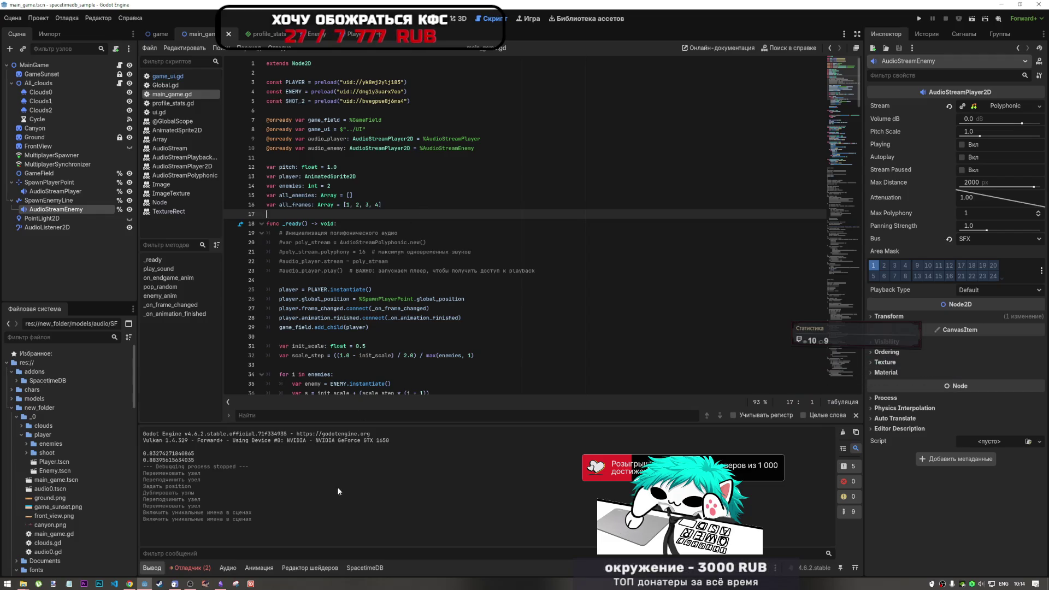
click(190, 584)
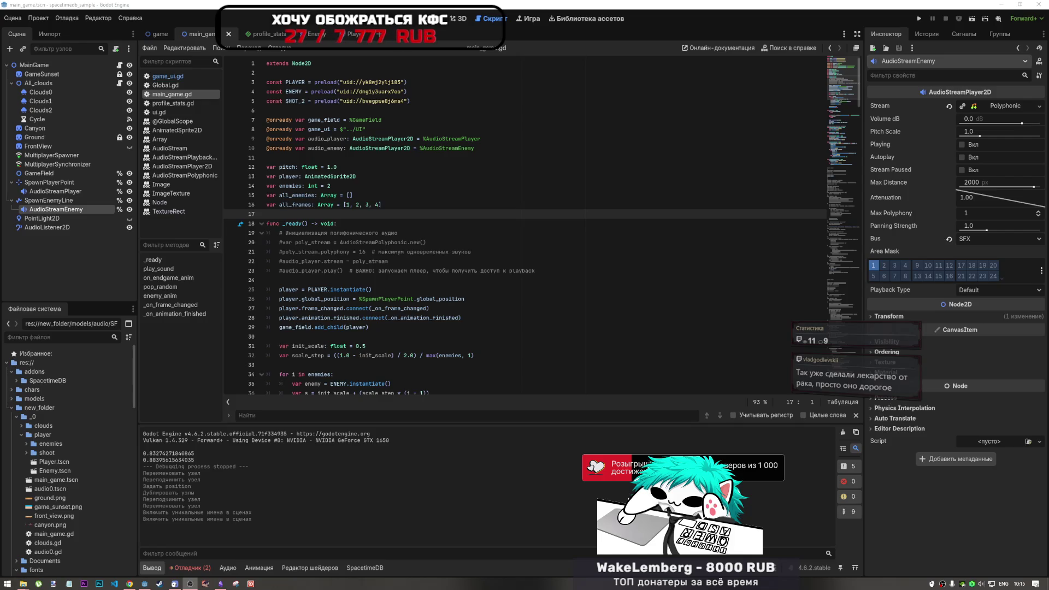
click(617, 374)
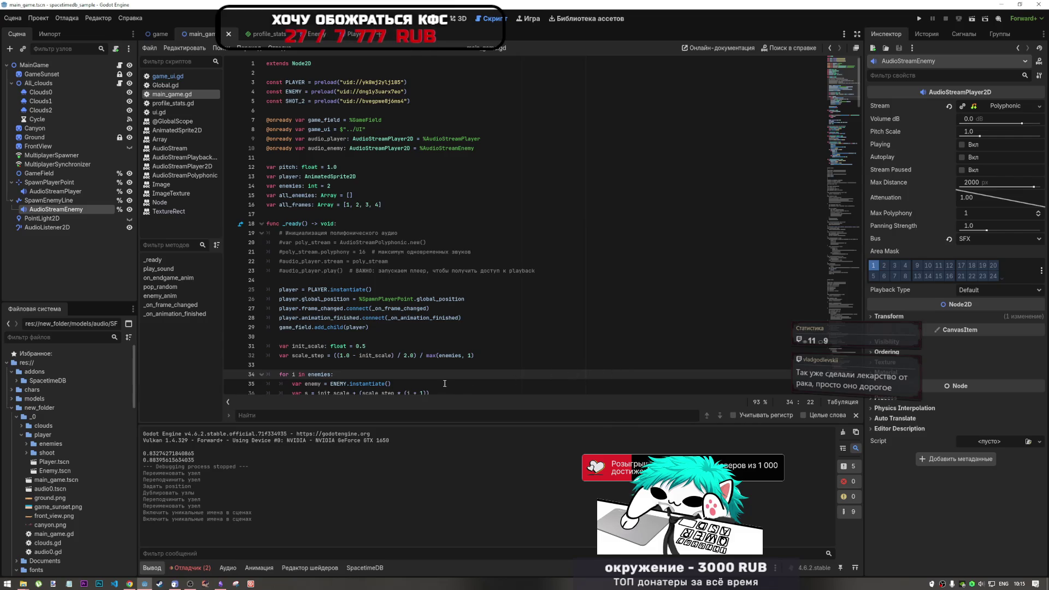
scroll(431, 381, down, 1)
scroll(431, 381, down, 2)
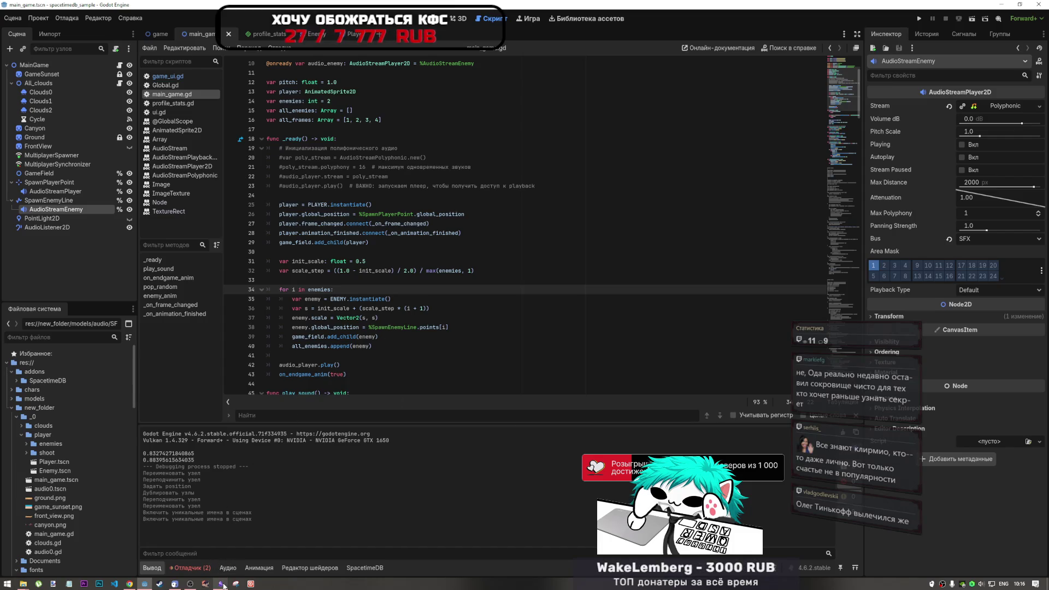
mouse_move(191, 586)
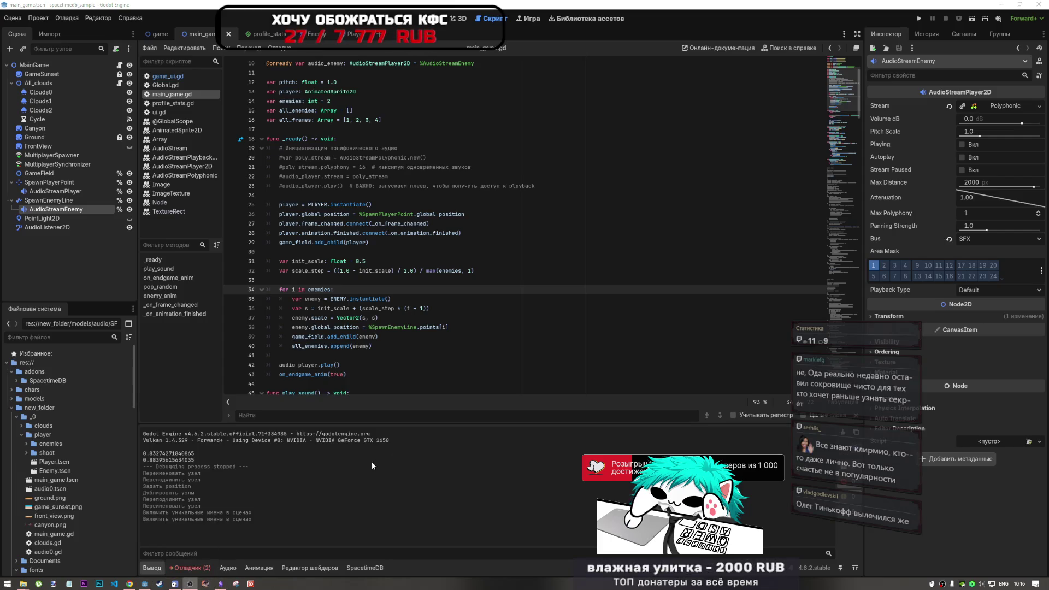
click(616, 261)
key(Up)
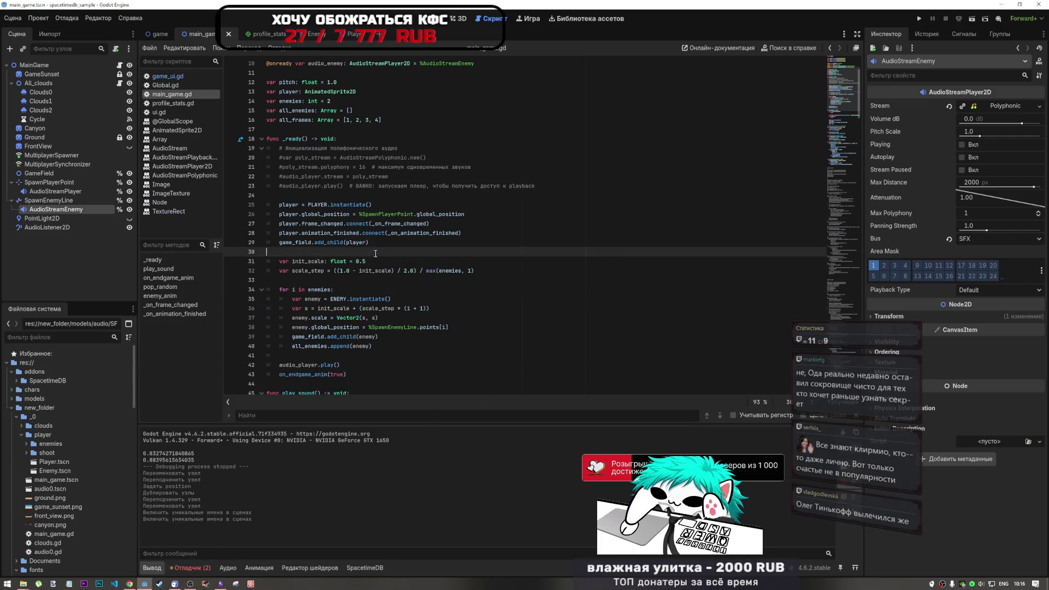
click(380, 280)
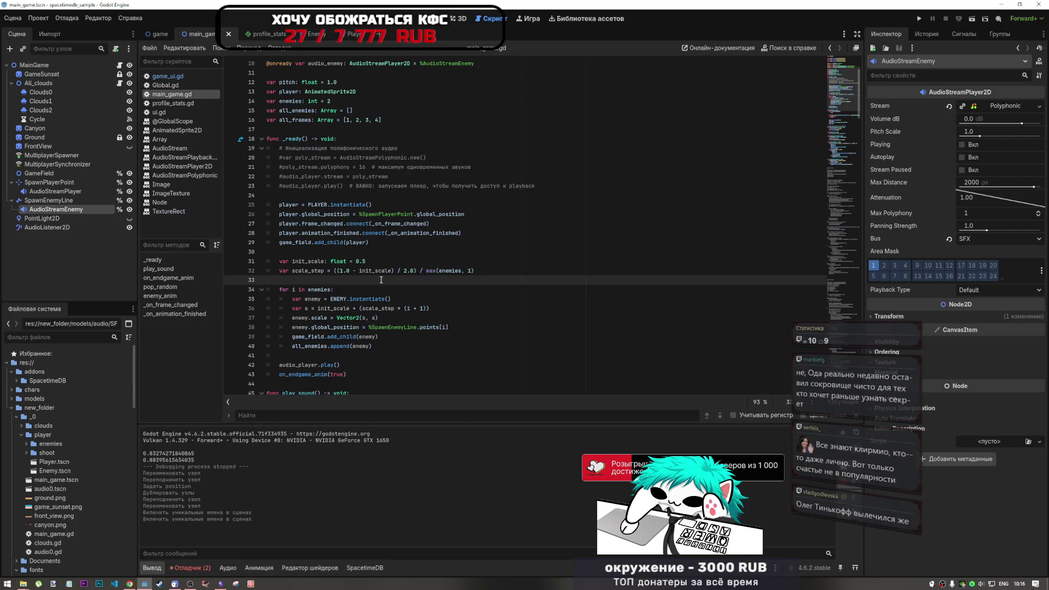
click(355, 195)
scroll(334, 243, down, 2)
scroll(333, 243, down, 4)
click(347, 206)
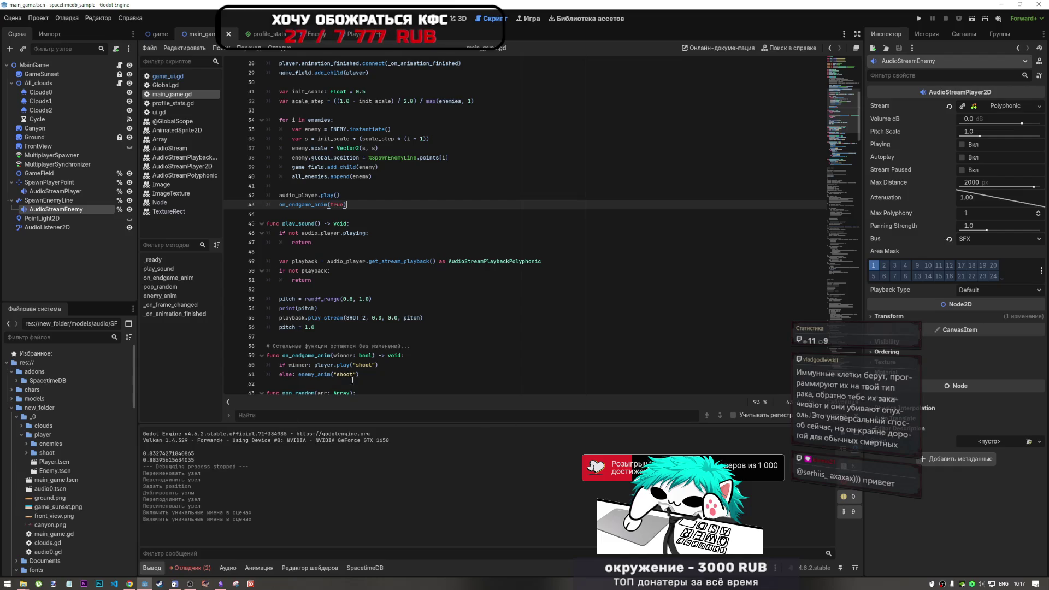
click(368, 365)
scroll(361, 370, down, 3)
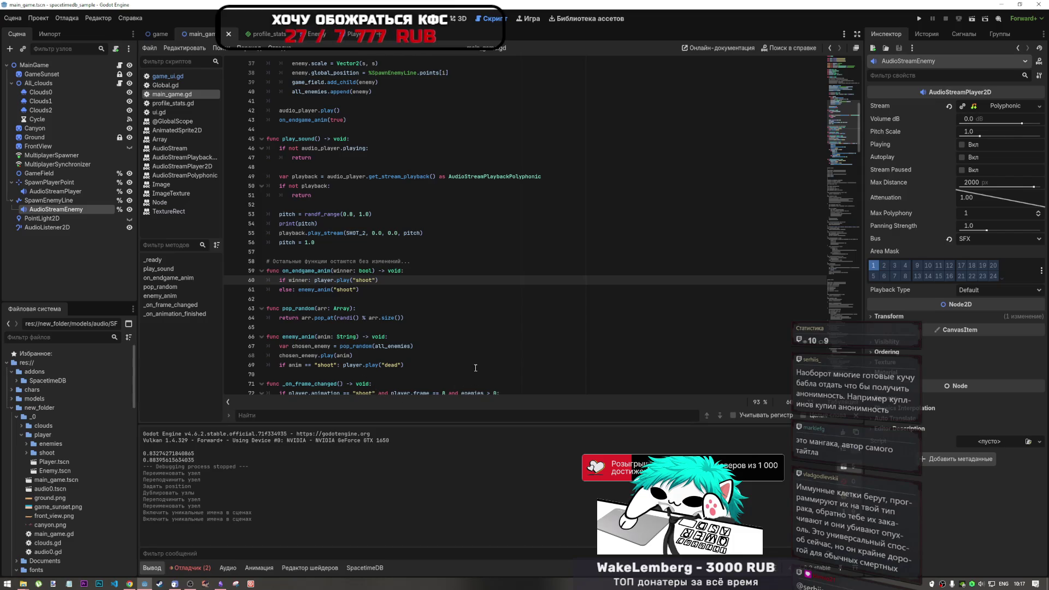
click(462, 352)
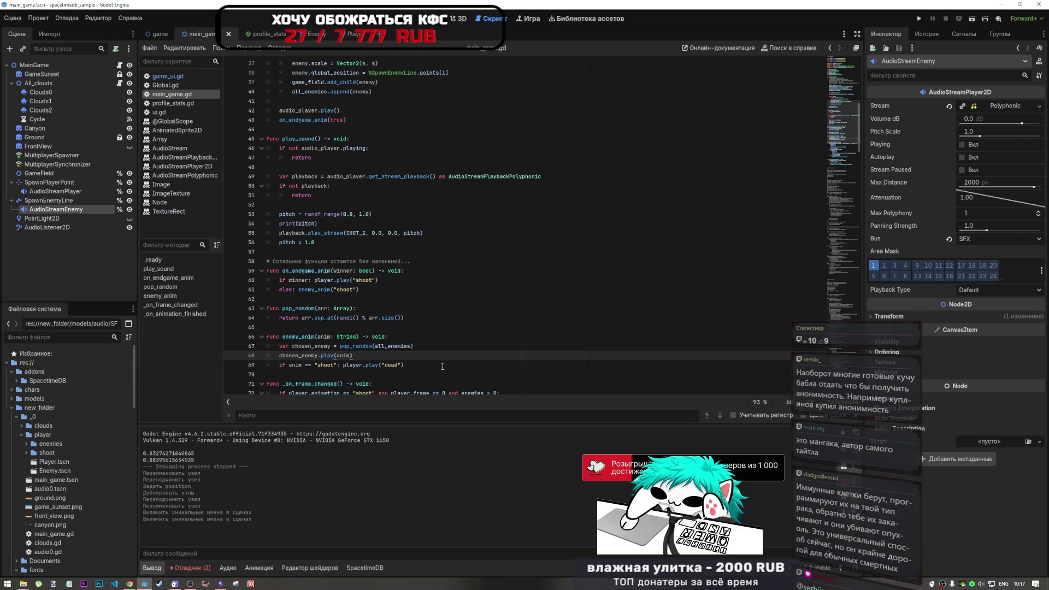
scroll(302, 310, down, 2)
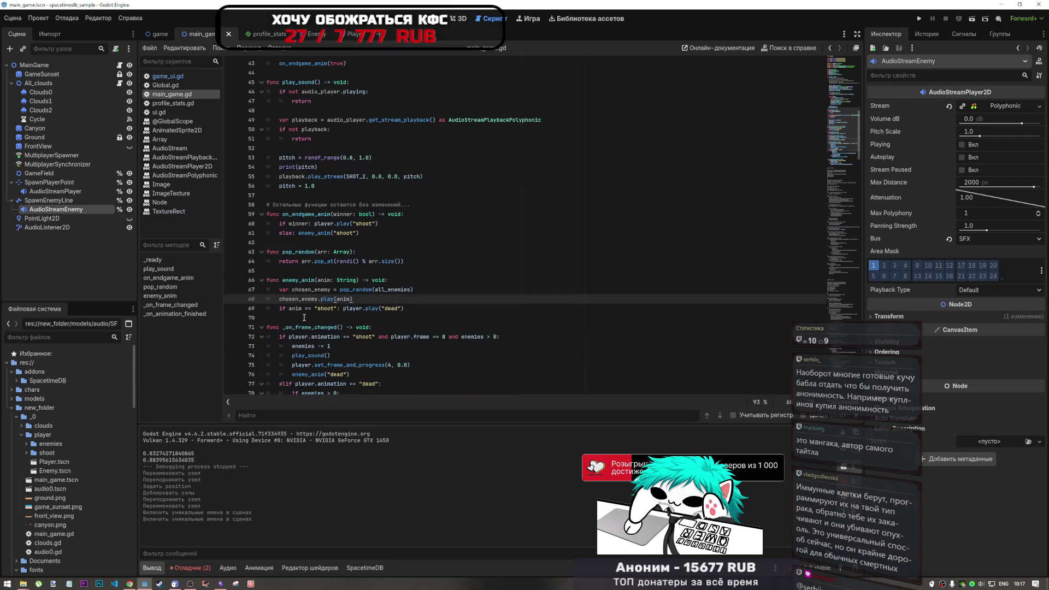
scroll(302, 310, down, 1)
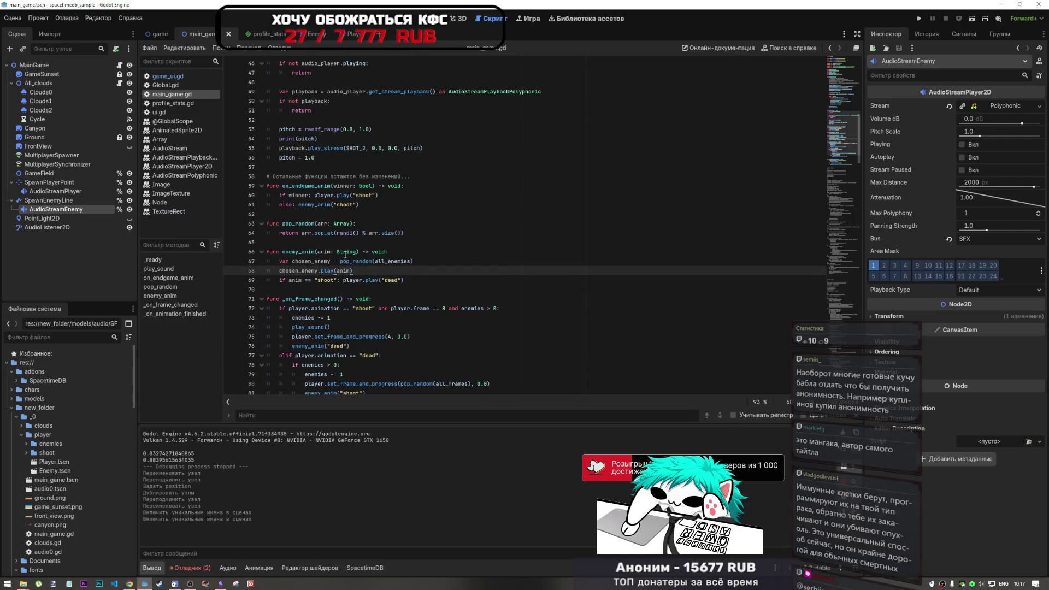
scroll(385, 279, down, 2)
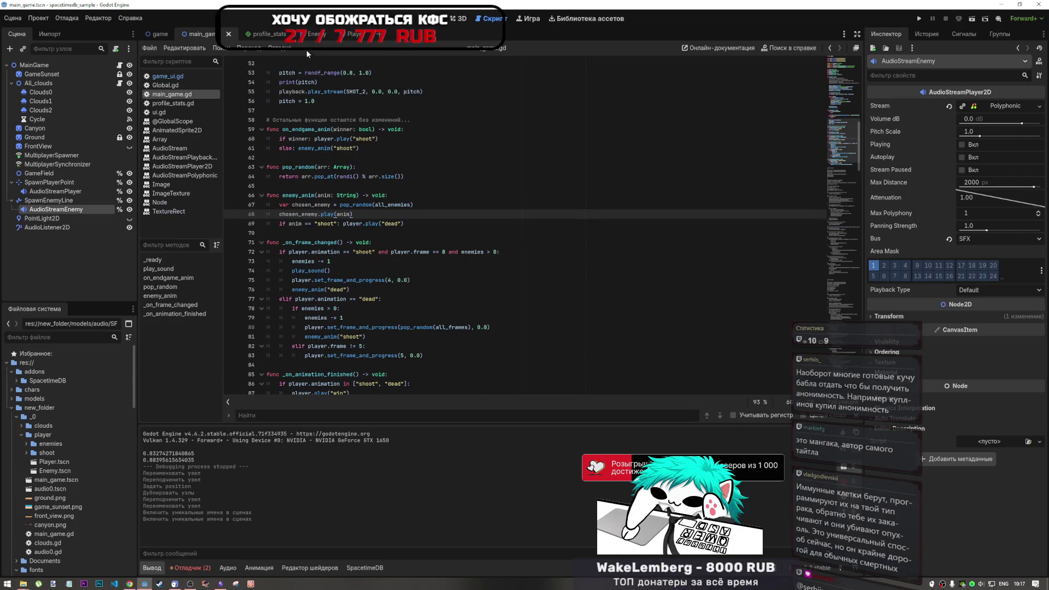
click(172, 78)
key(ctrl+f)
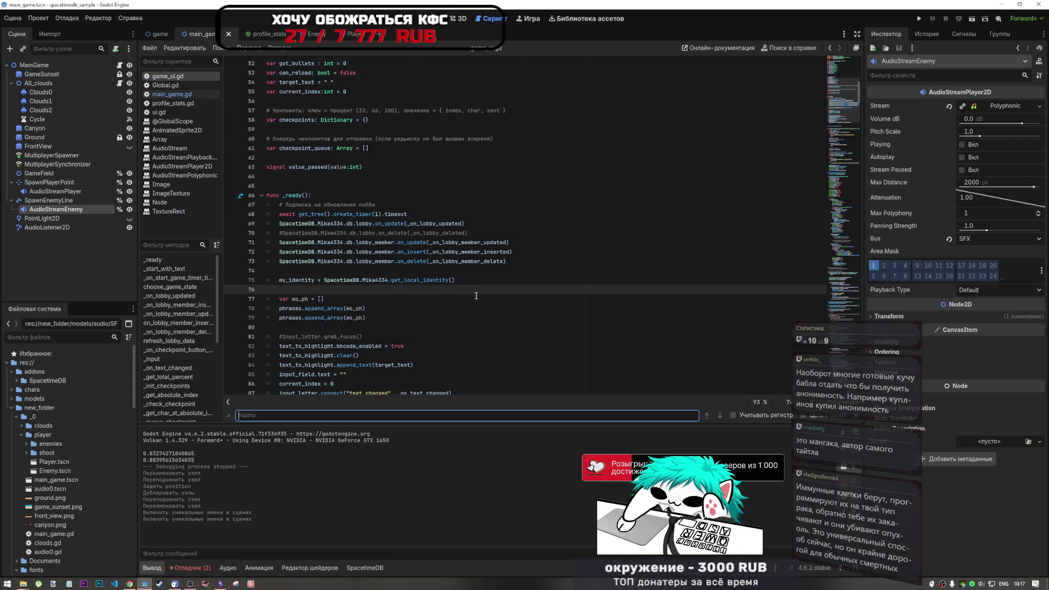
text(win)
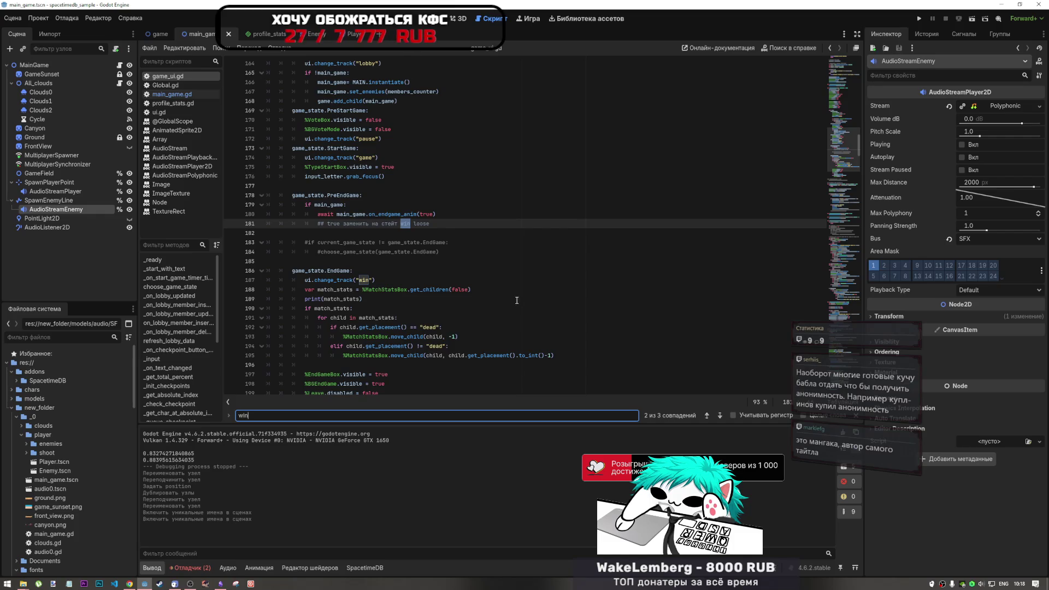
click(719, 416)
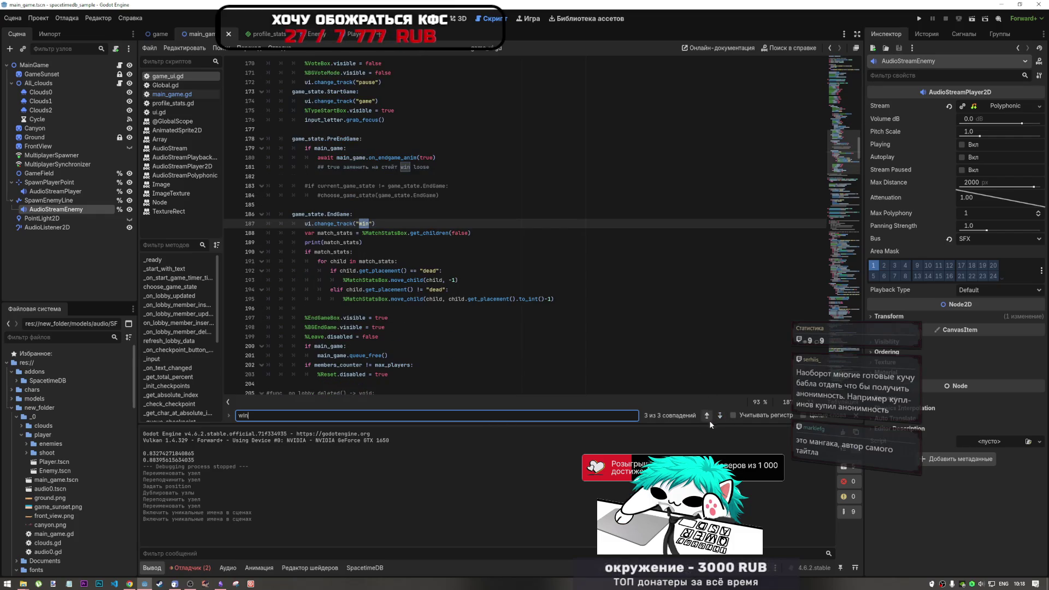
click(719, 416)
click(719, 416)
click(720, 416)
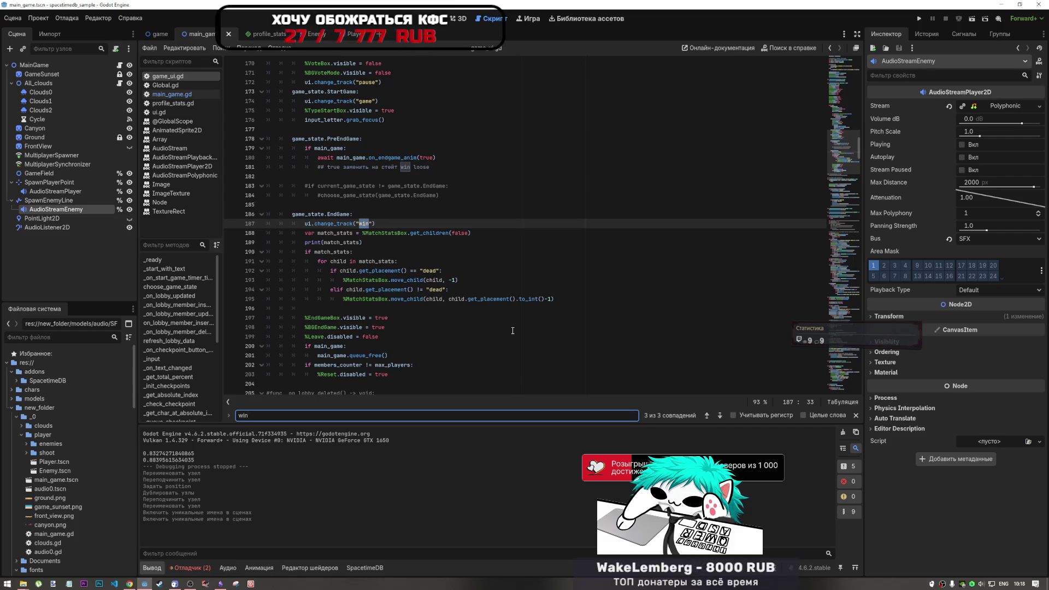
scroll(464, 330, down, 4)
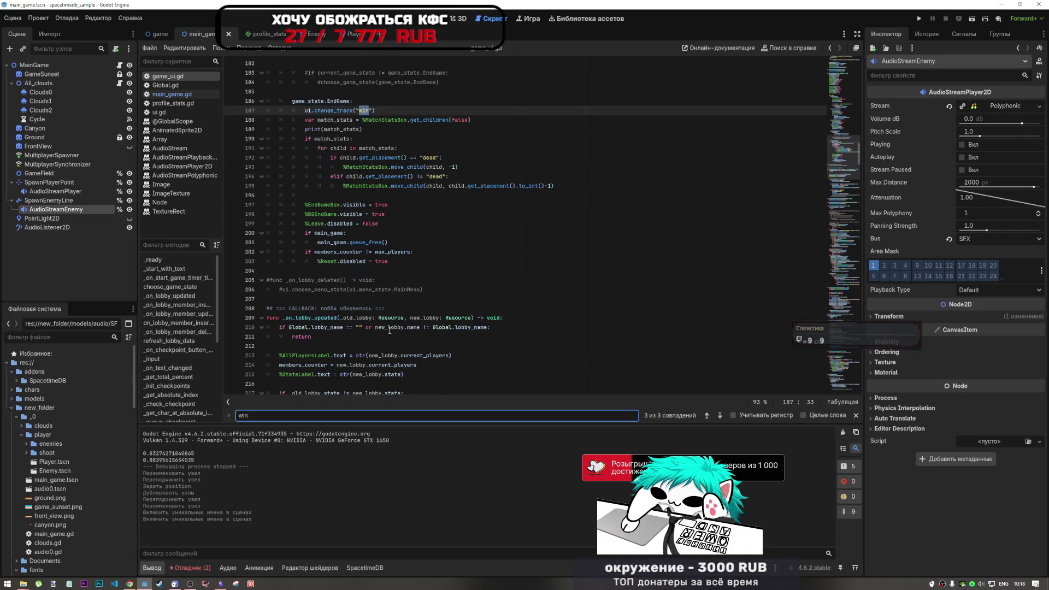
scroll(389, 311, up, 2)
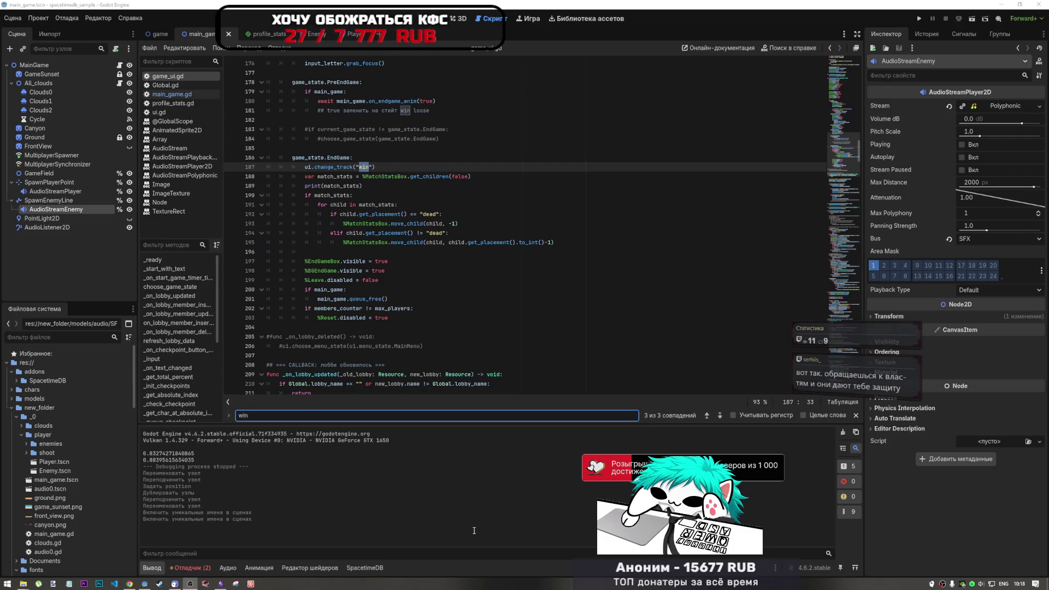
click(580, 488)
click(466, 317)
click(461, 327)
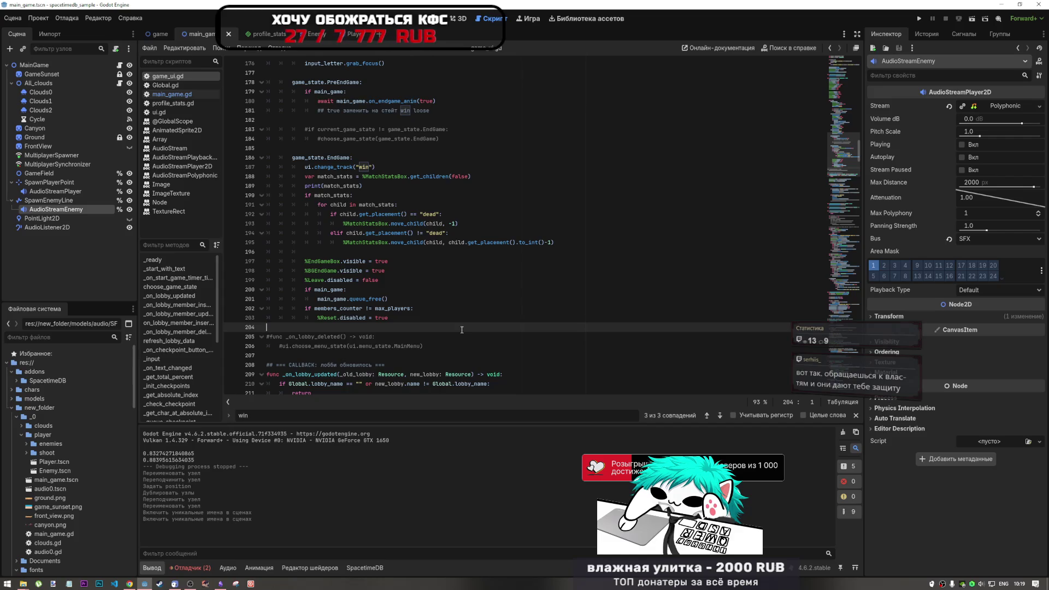
drag(304, 251, 249, 249)
click(462, 256)
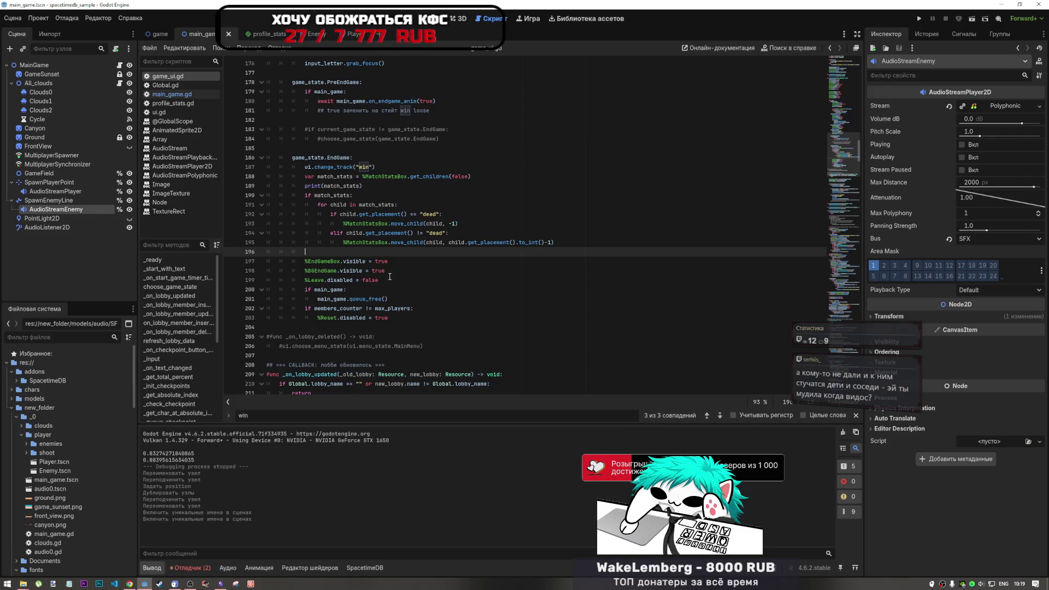
key(Up)
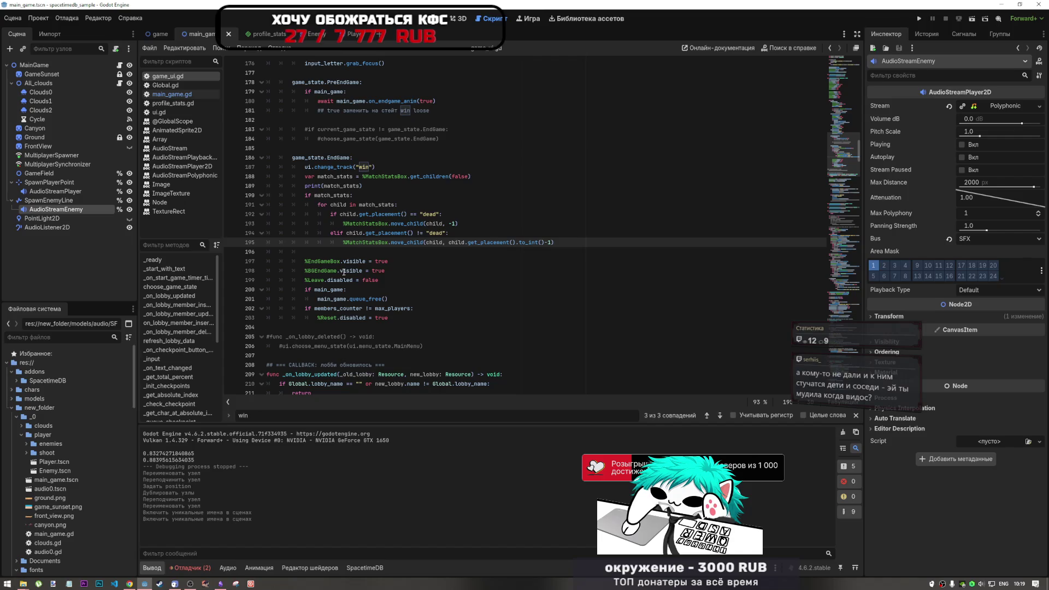
key(shift+F3)
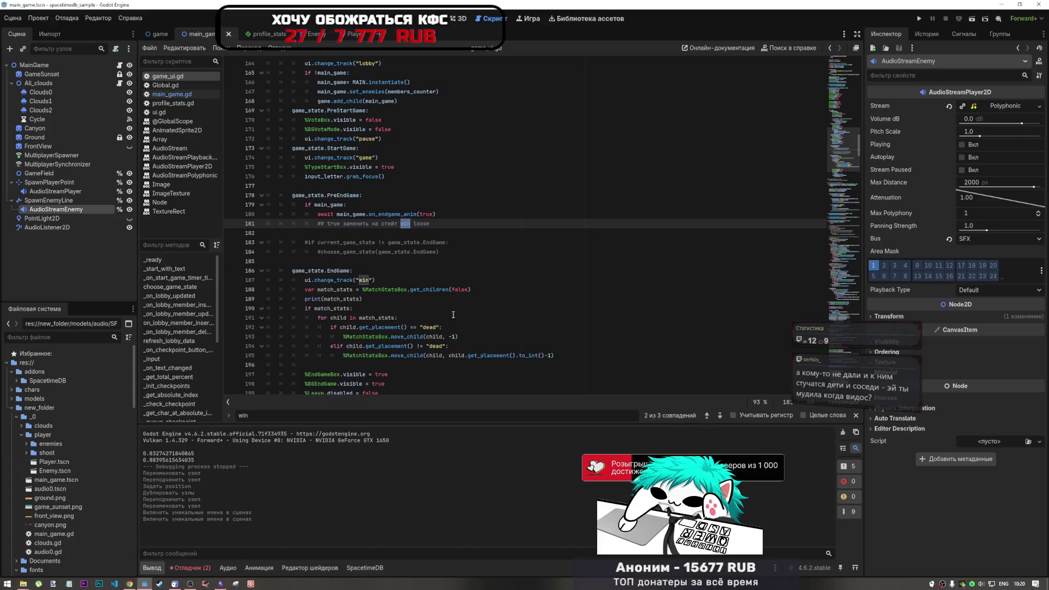
scroll(452, 214, up, 2)
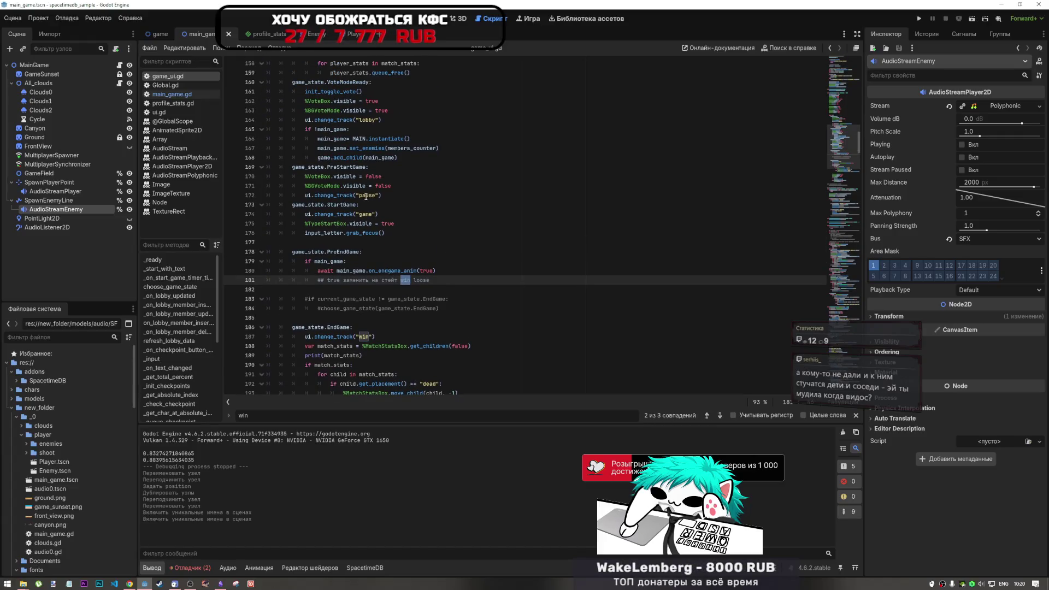
scroll(365, 266, down, 9)
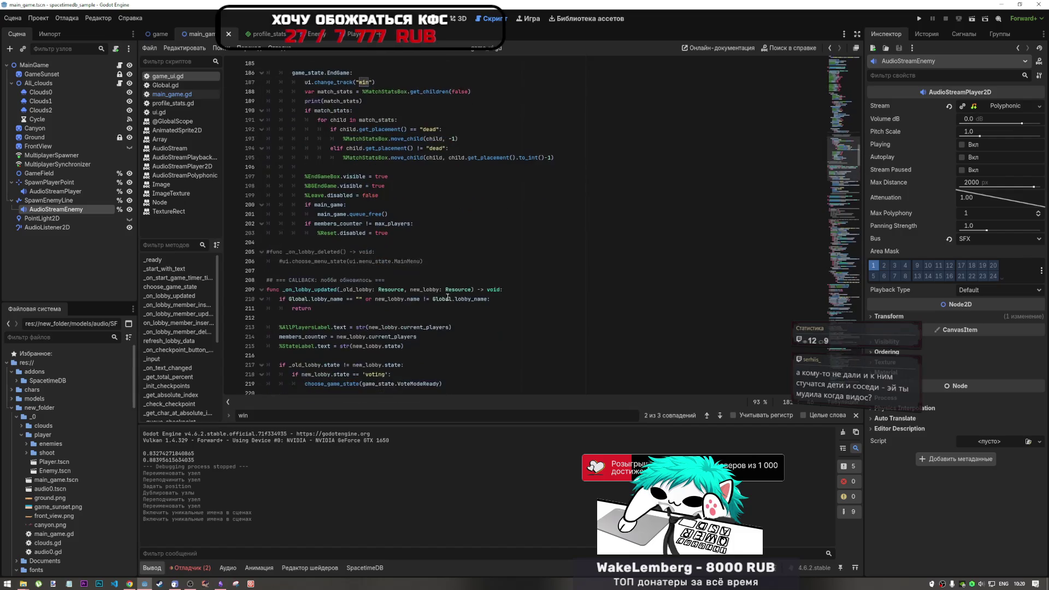
double_click(329, 410)
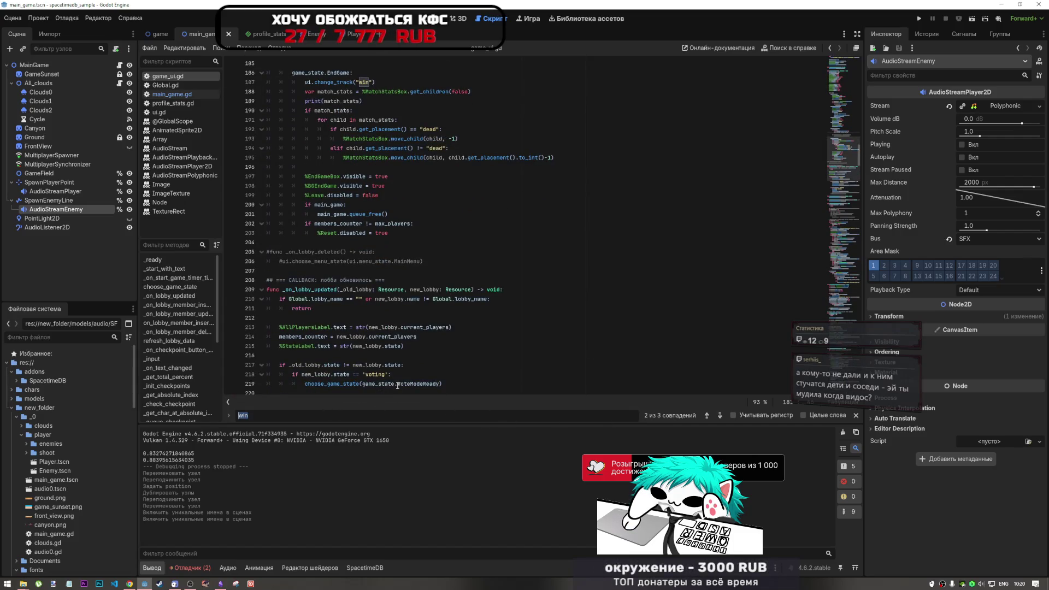
scroll(405, 361, down, 5)
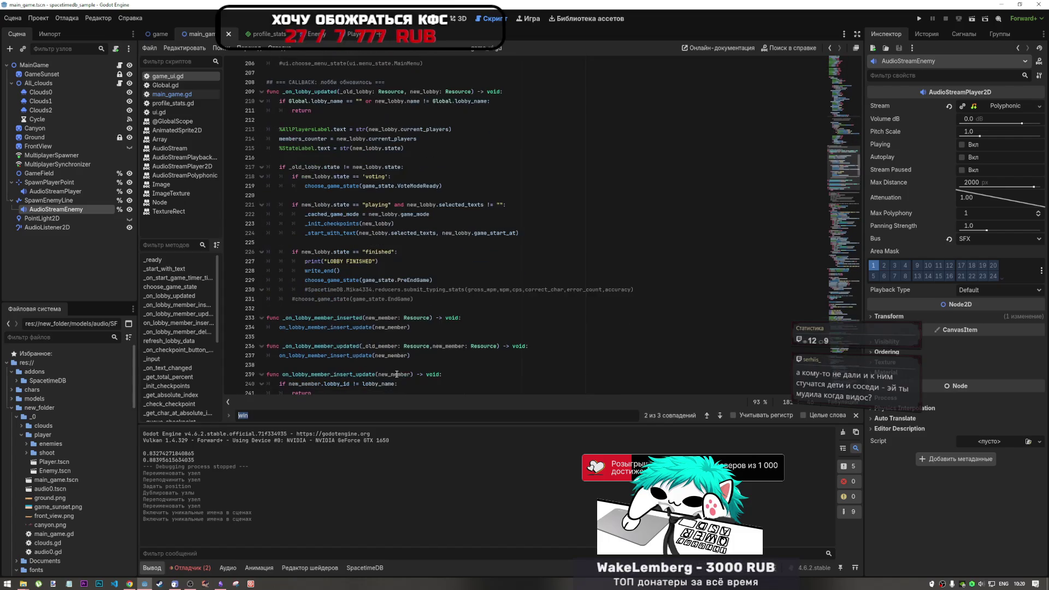
scroll(394, 376, down, 8)
scroll(391, 378, down, 2)
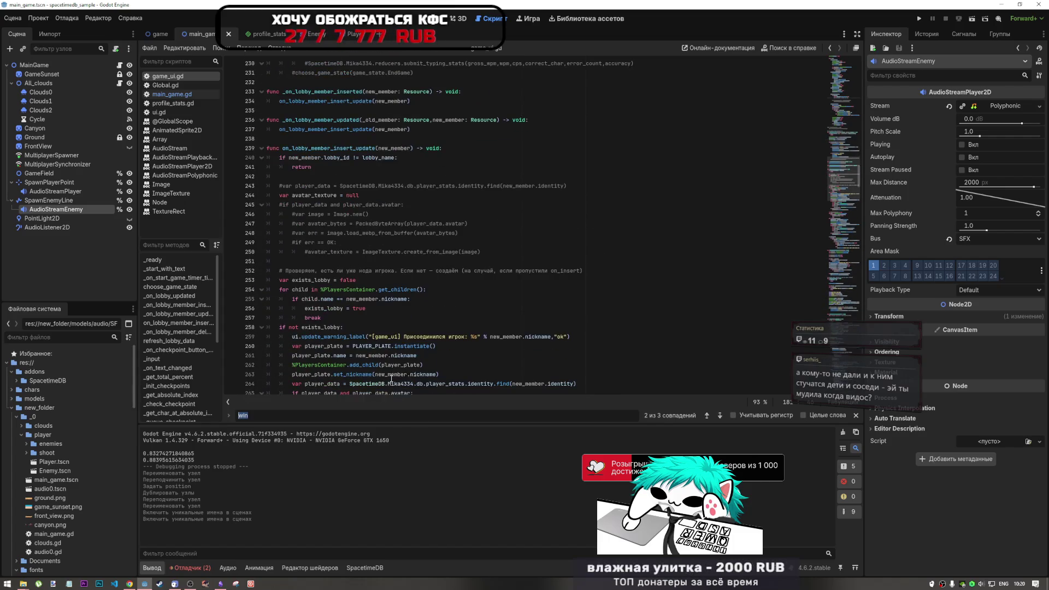
scroll(391, 378, down, 8)
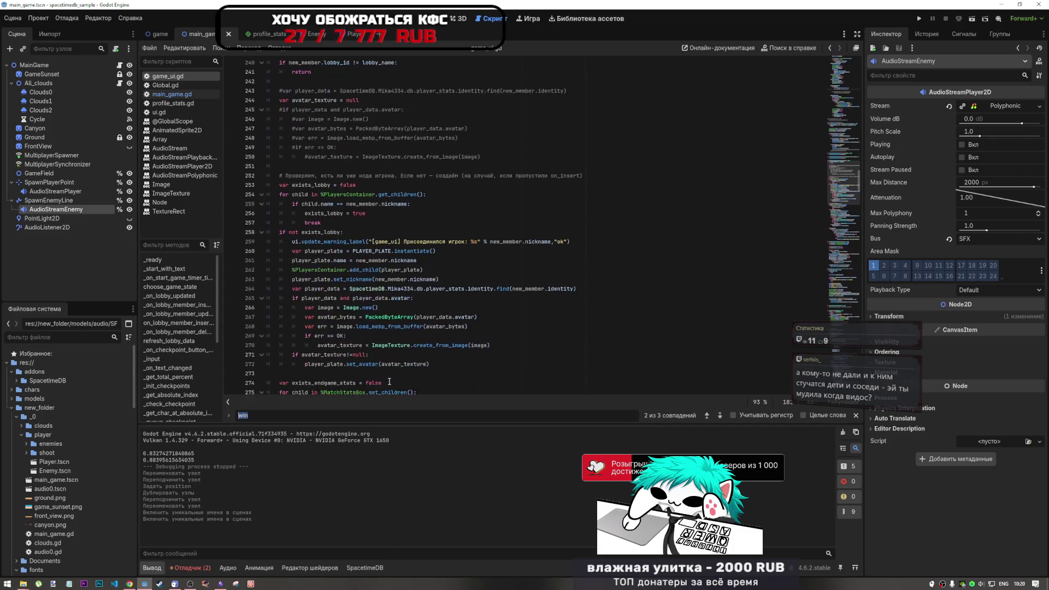
scroll(389, 380, down, 7)
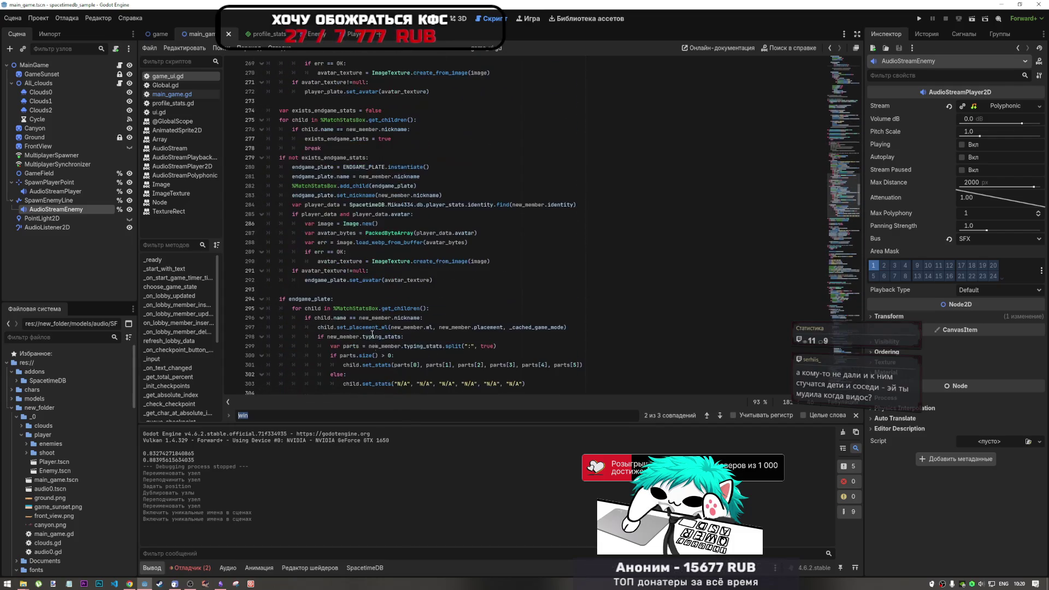
scroll(832, 228, down, 15)
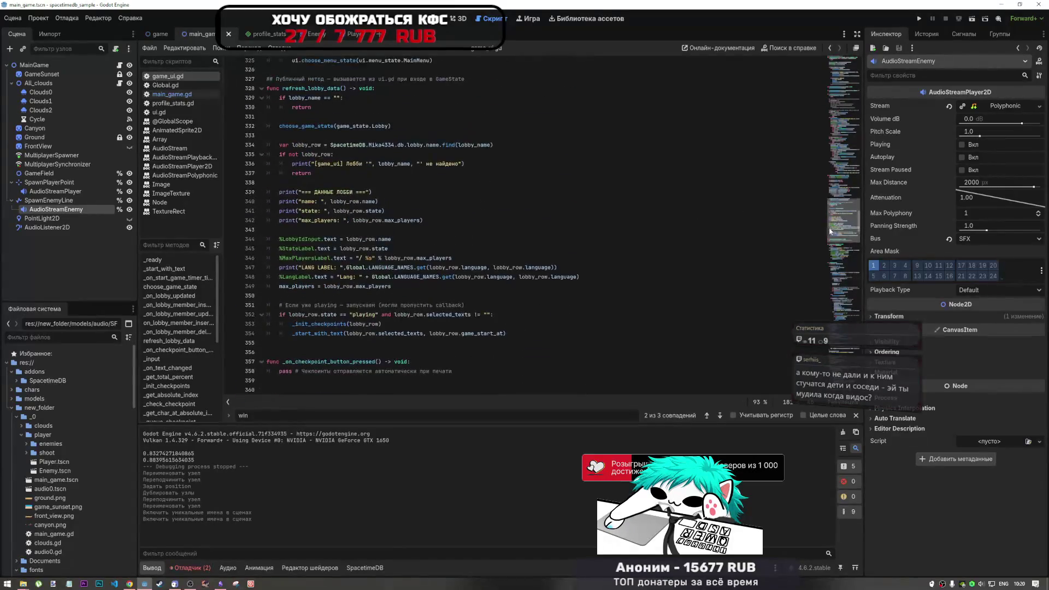
scroll(829, 226, up, 1)
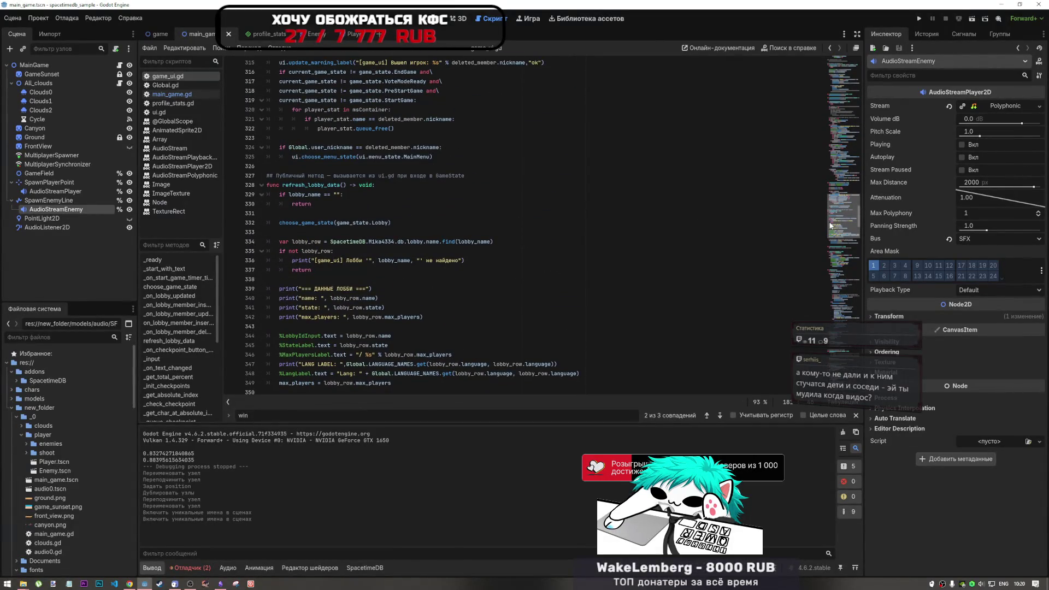
scroll(832, 230, down, 8)
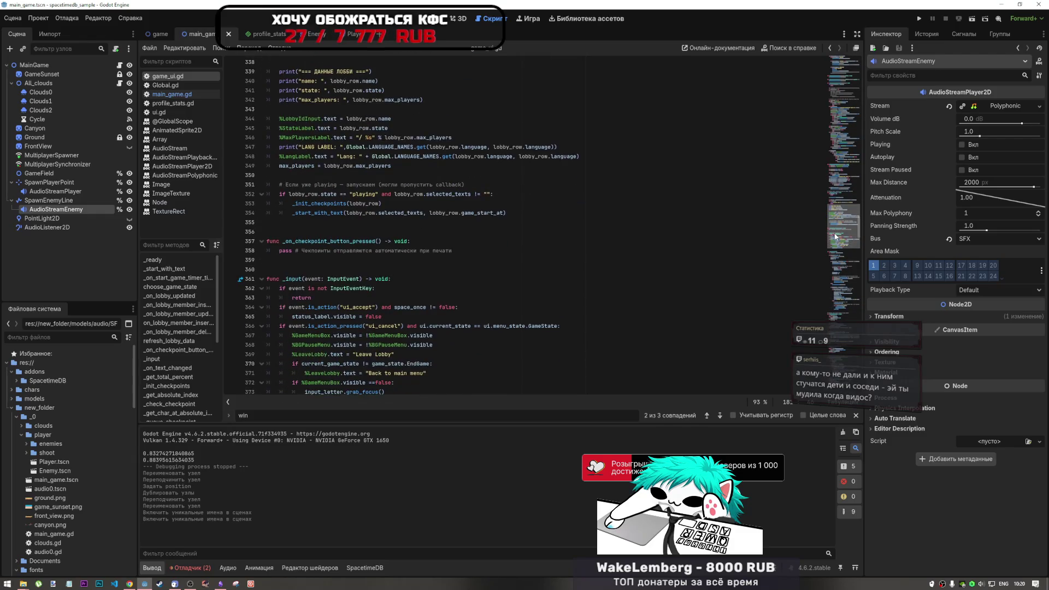
scroll(835, 237, down, 7)
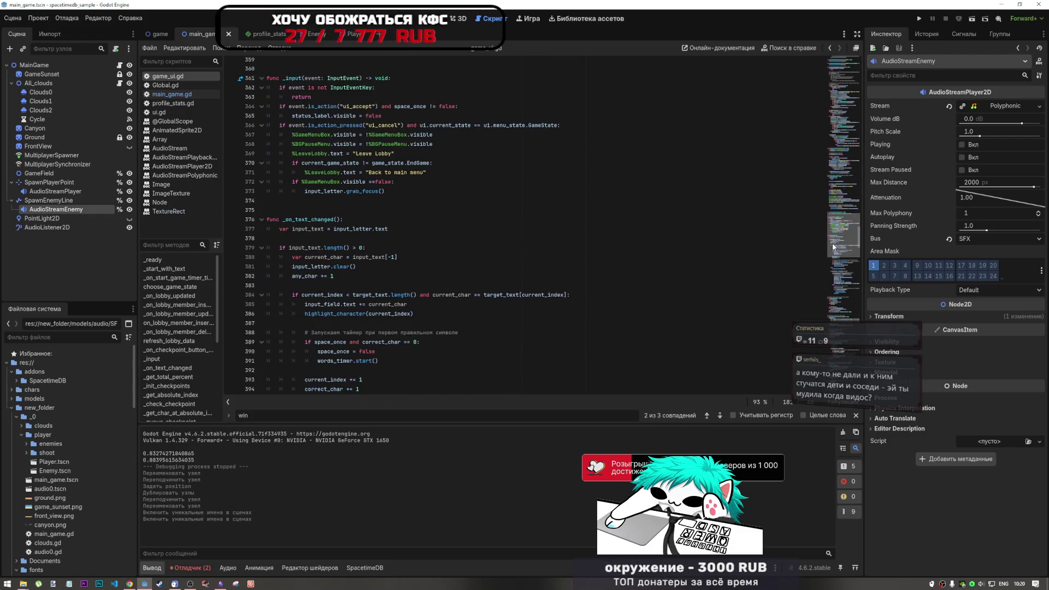
scroll(832, 247, down, 1)
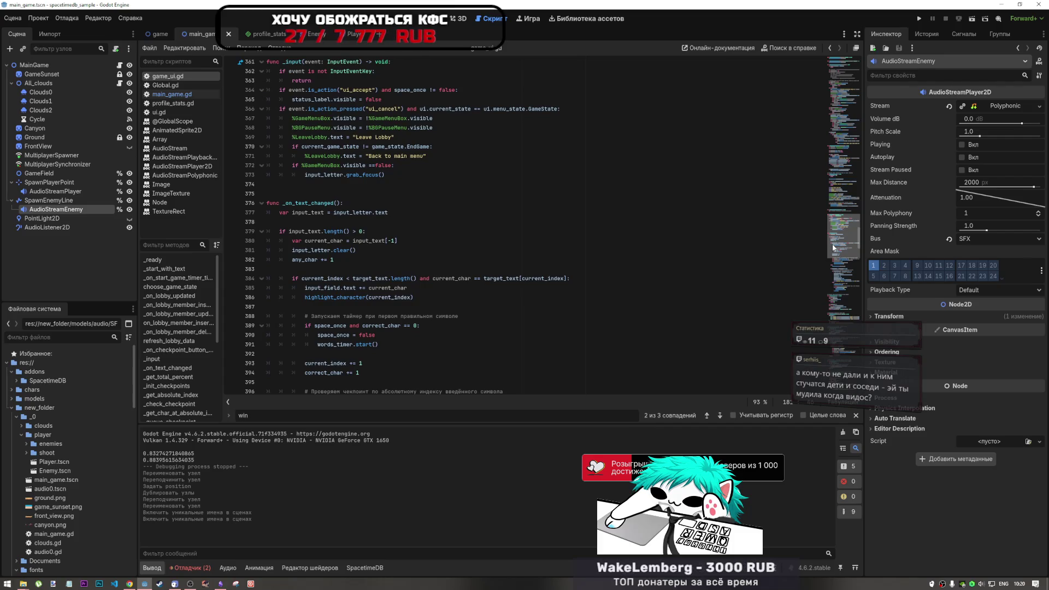
drag(831, 243, 832, 276)
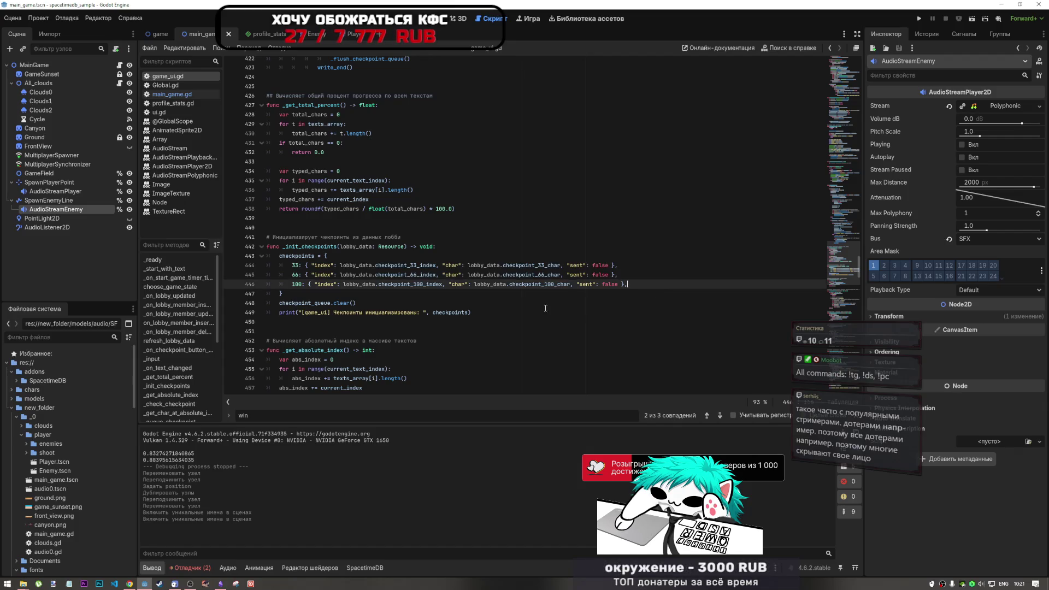
click(313, 295)
scroll(328, 295, down, 5)
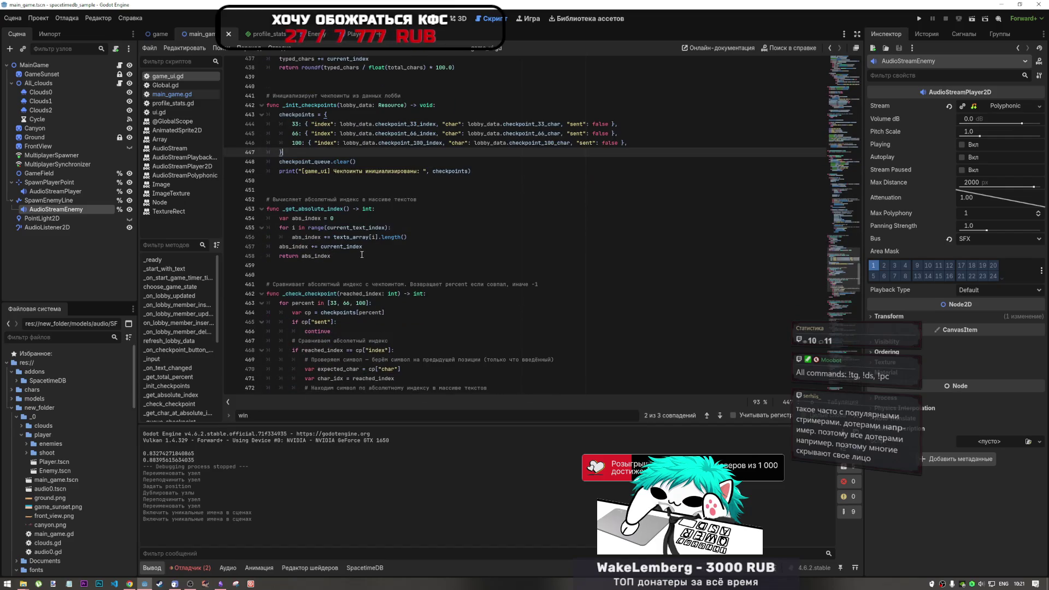
scroll(338, 296, down, 1)
click(344, 227)
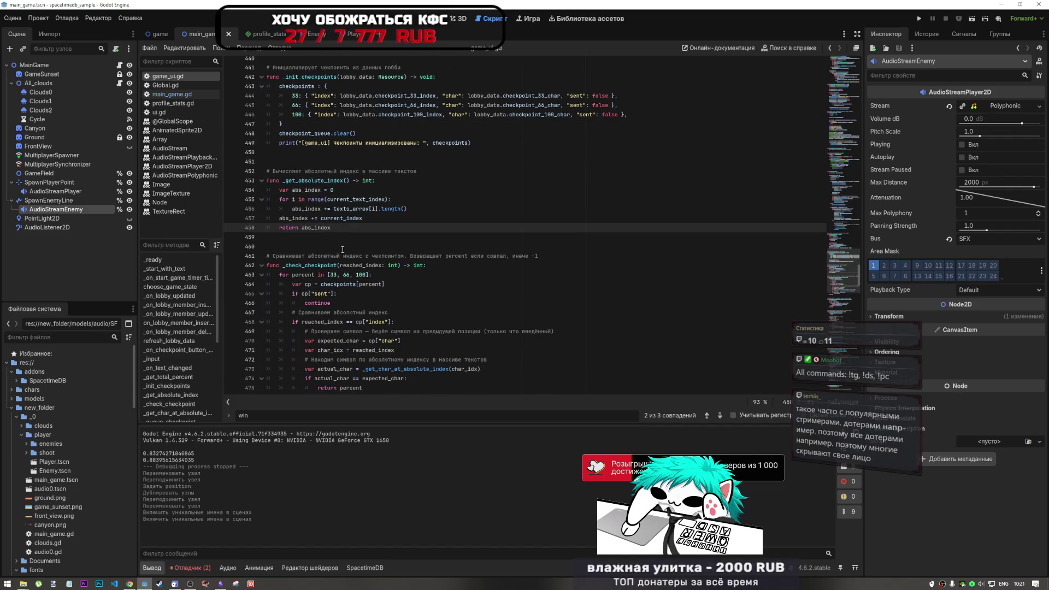
click(320, 218)
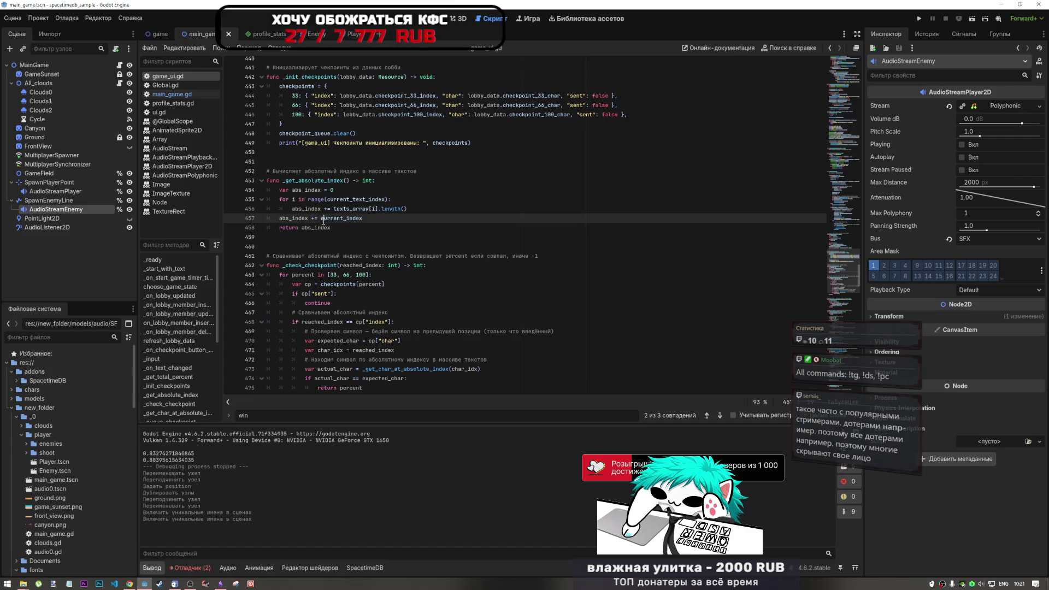
click(341, 227)
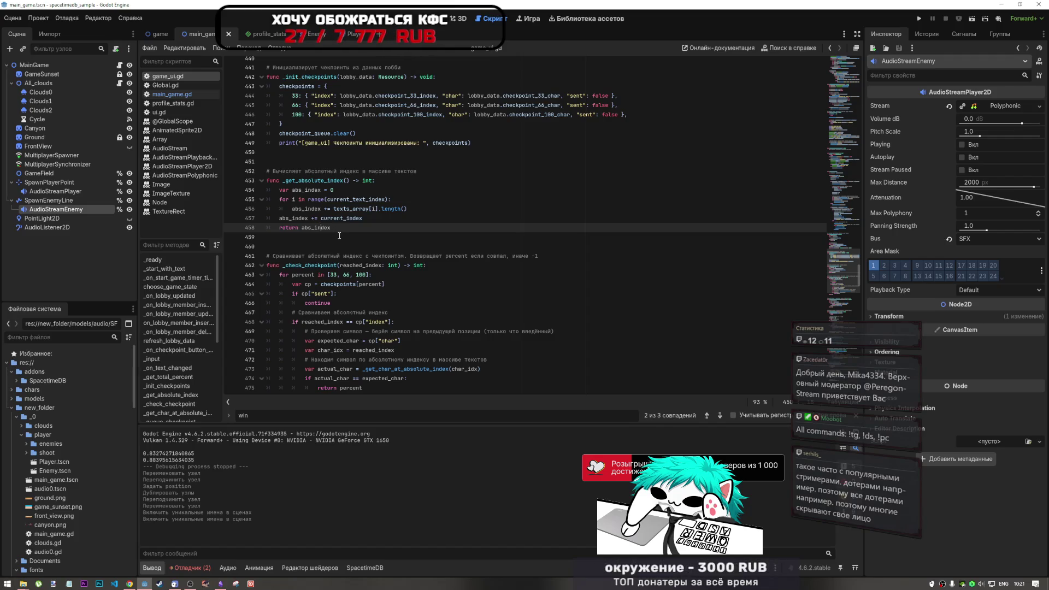
key(Up)
key(Down)
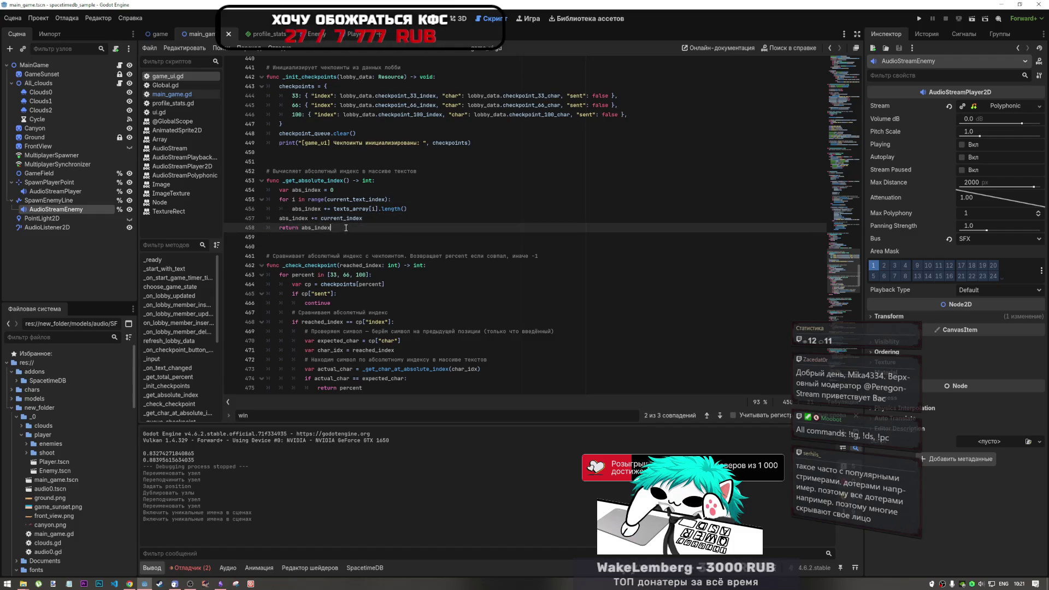
scroll(335, 224, down, 1)
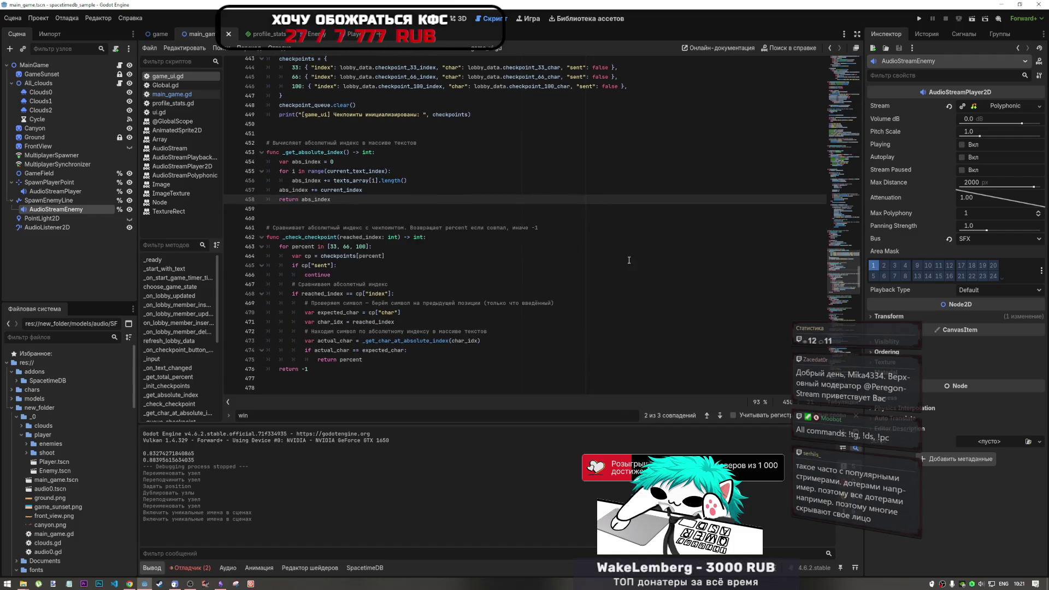
click(332, 293)
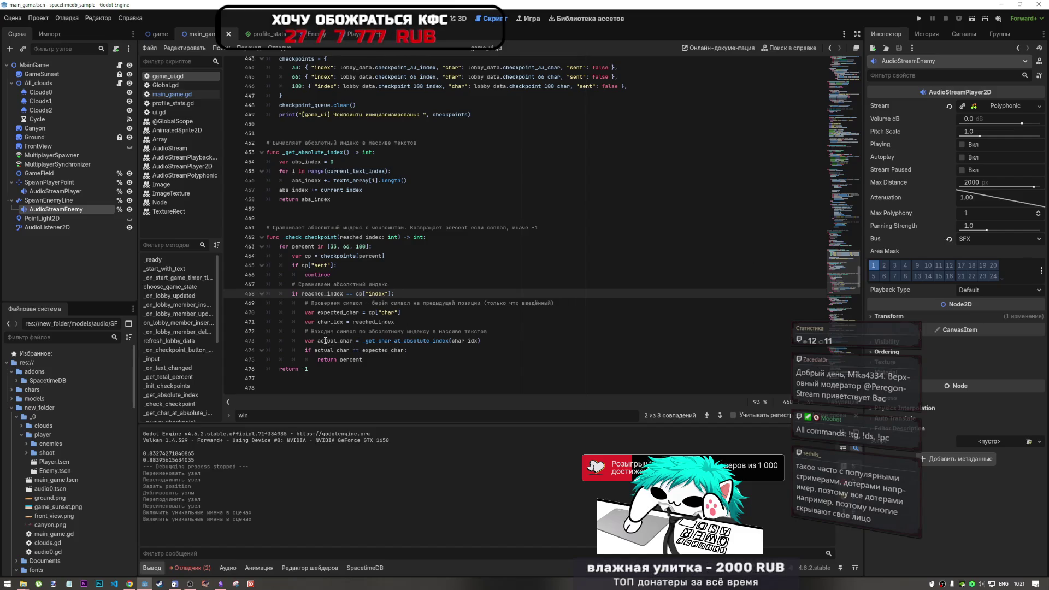
click(363, 359)
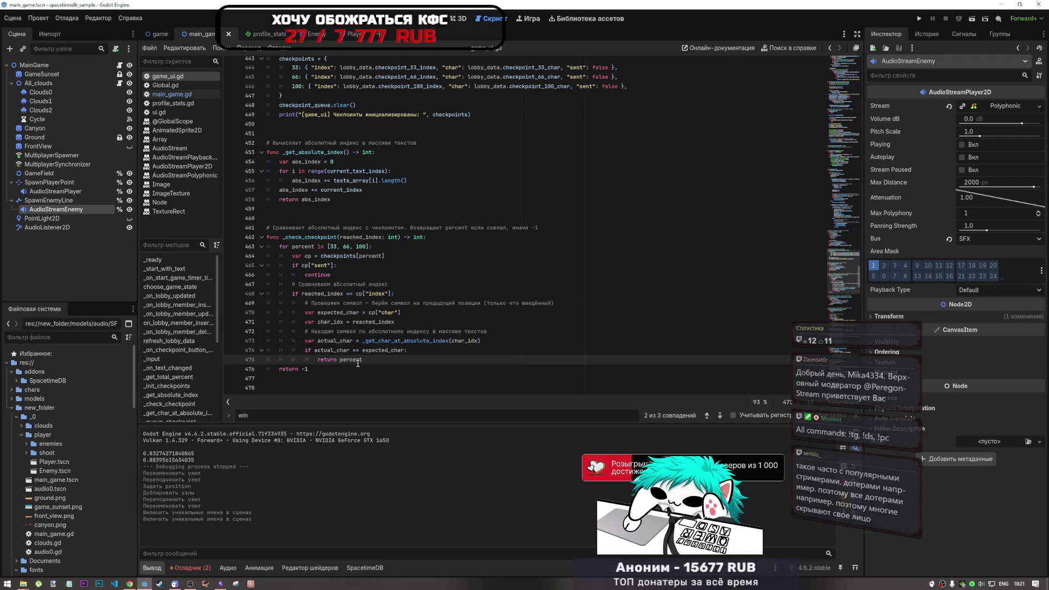
mouse_move(353, 356)
mouse_down()
mouse_move(292, 281)
mouse_move(288, 249)
mouse_up()
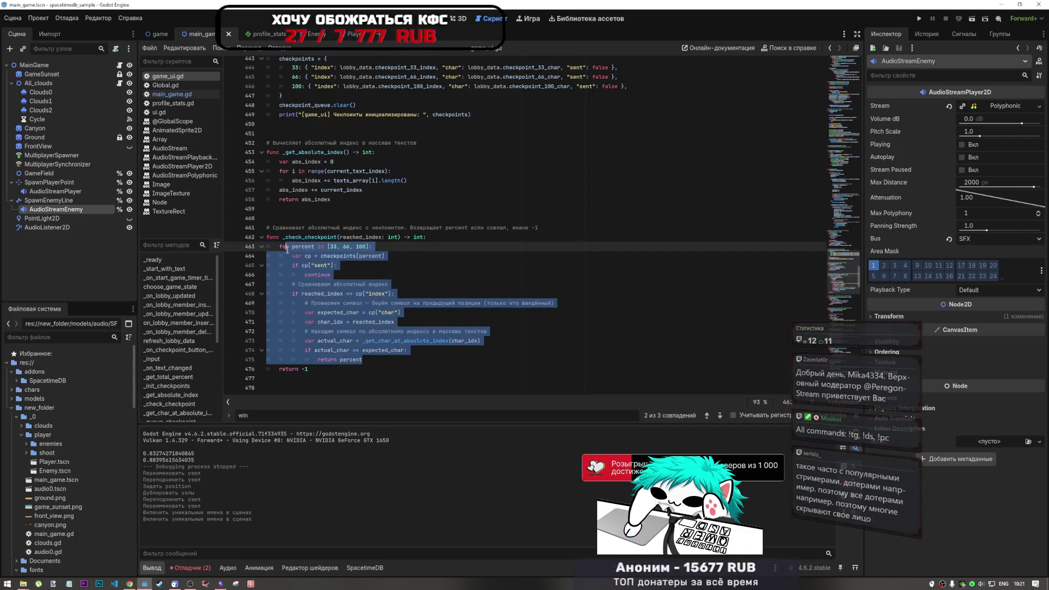
click(287, 250)
click(355, 312)
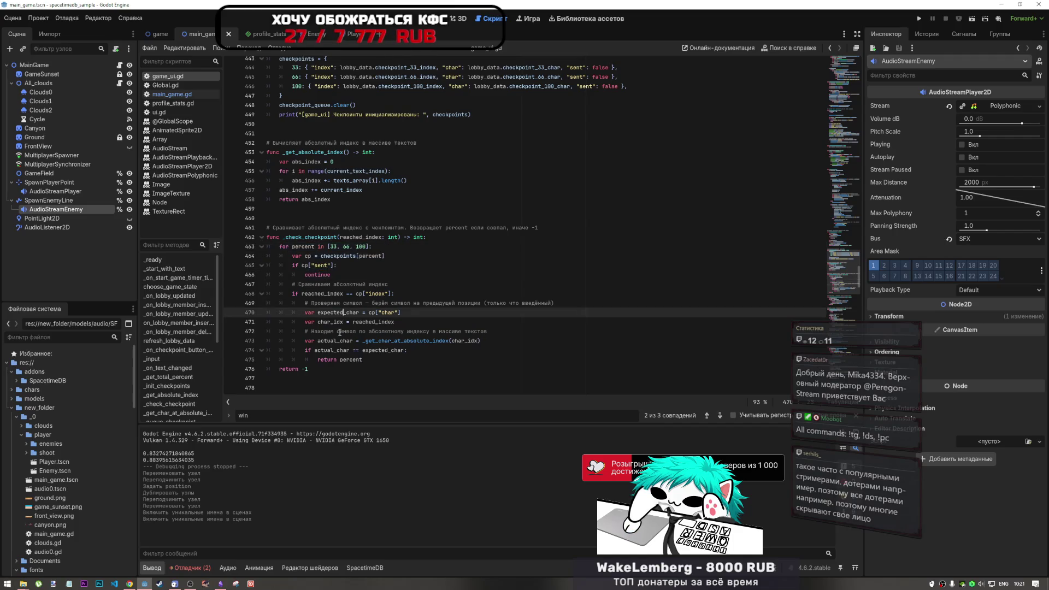
drag(363, 360, 282, 246)
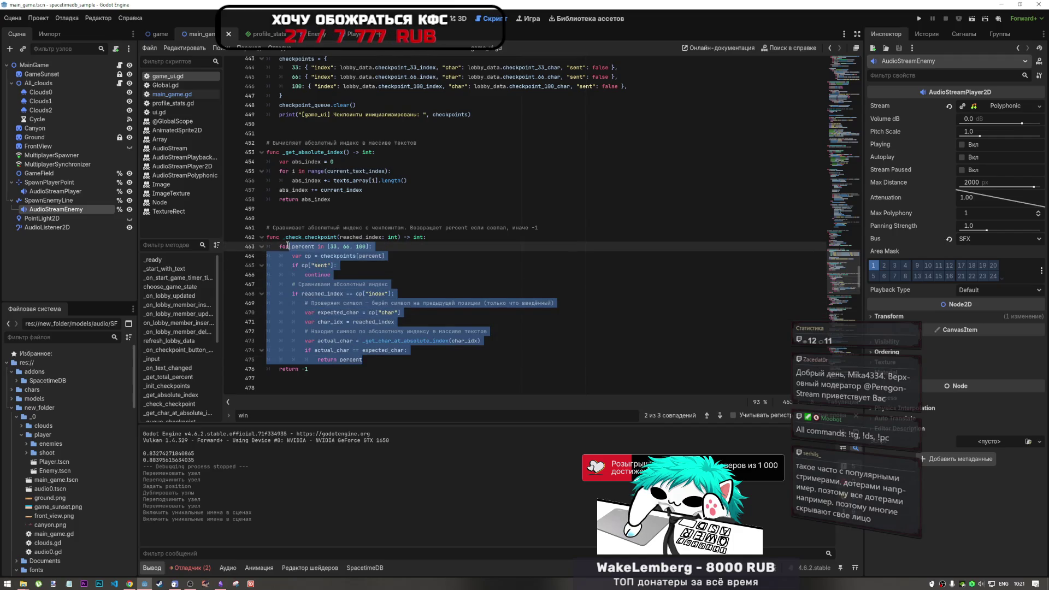
click(282, 246)
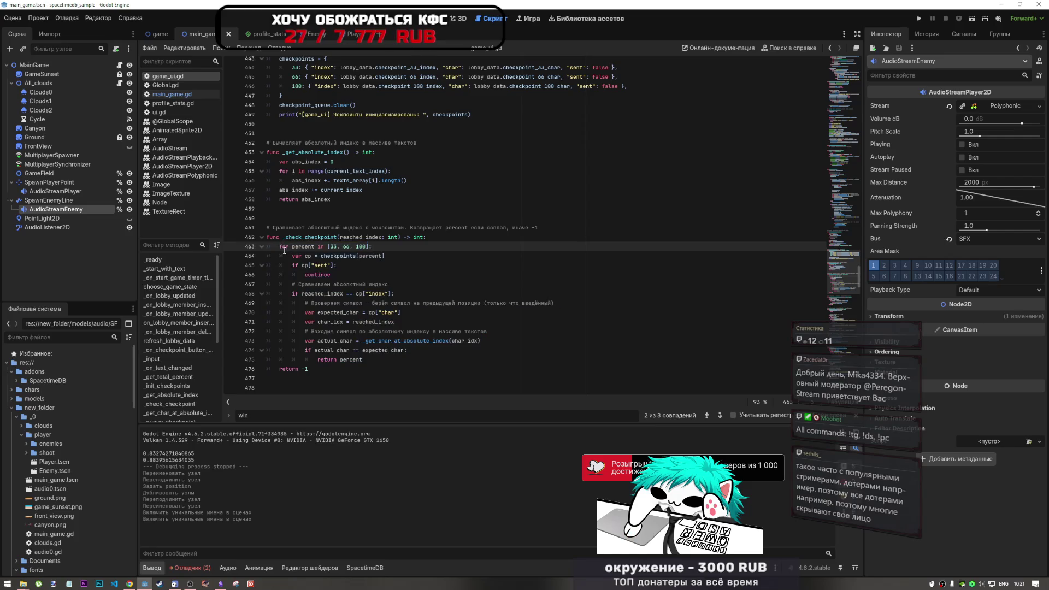
drag(296, 251, 374, 360)
click(374, 357)
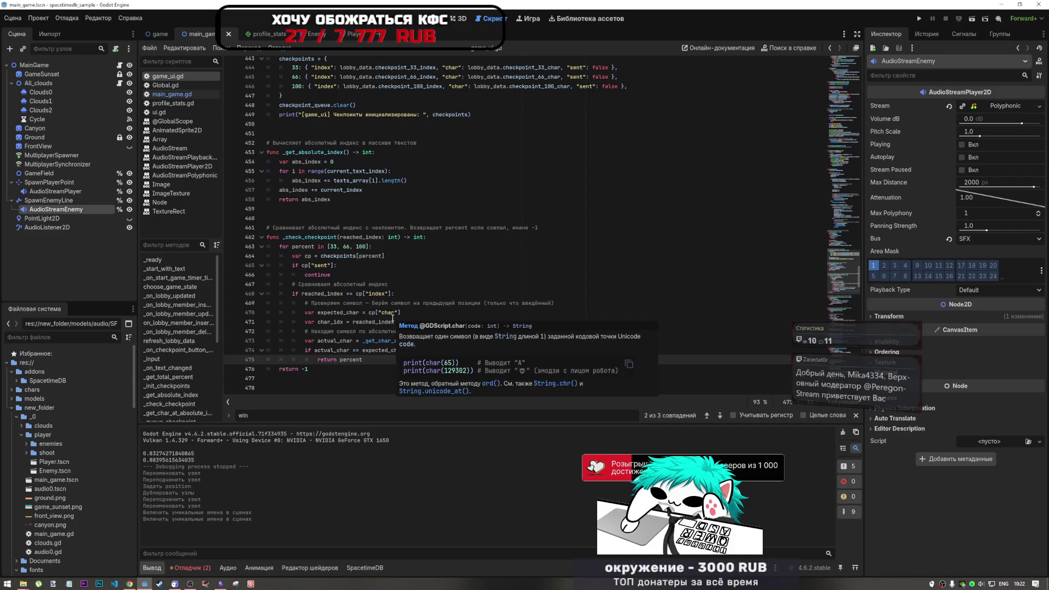
click(392, 319)
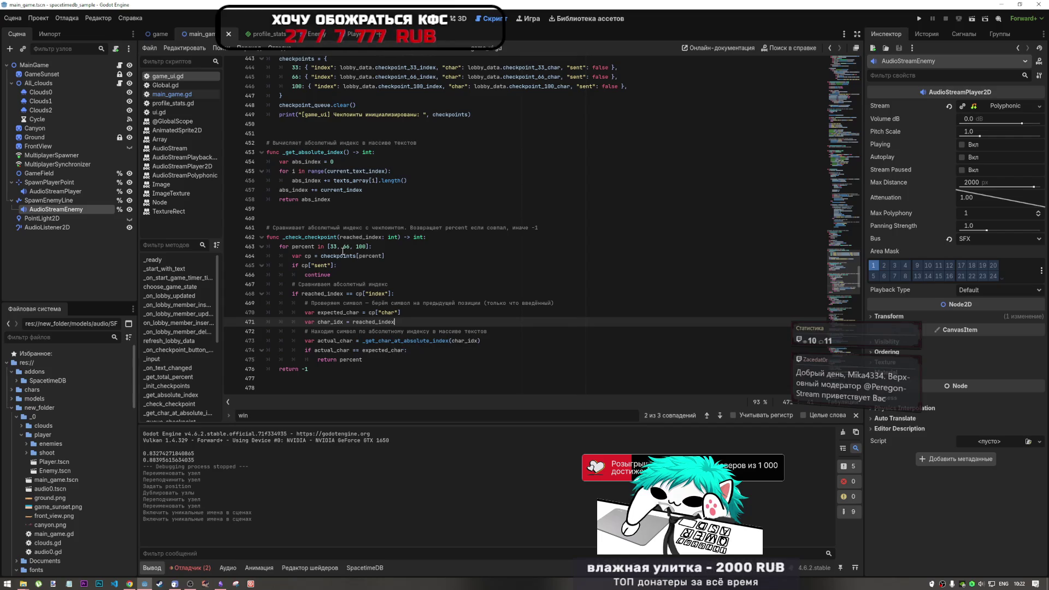
click(339, 199)
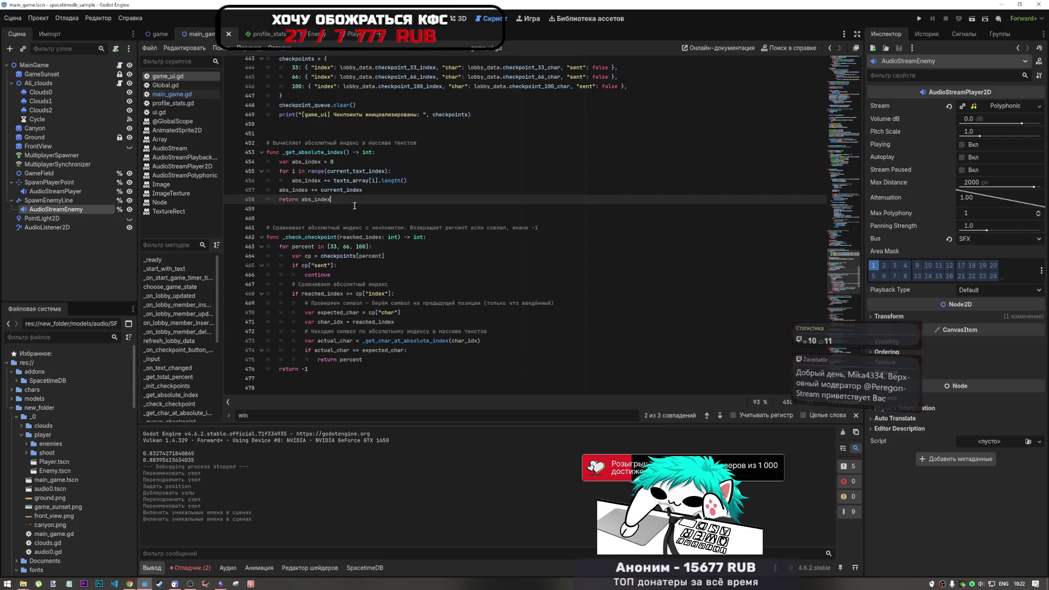
scroll(354, 205, up, 15)
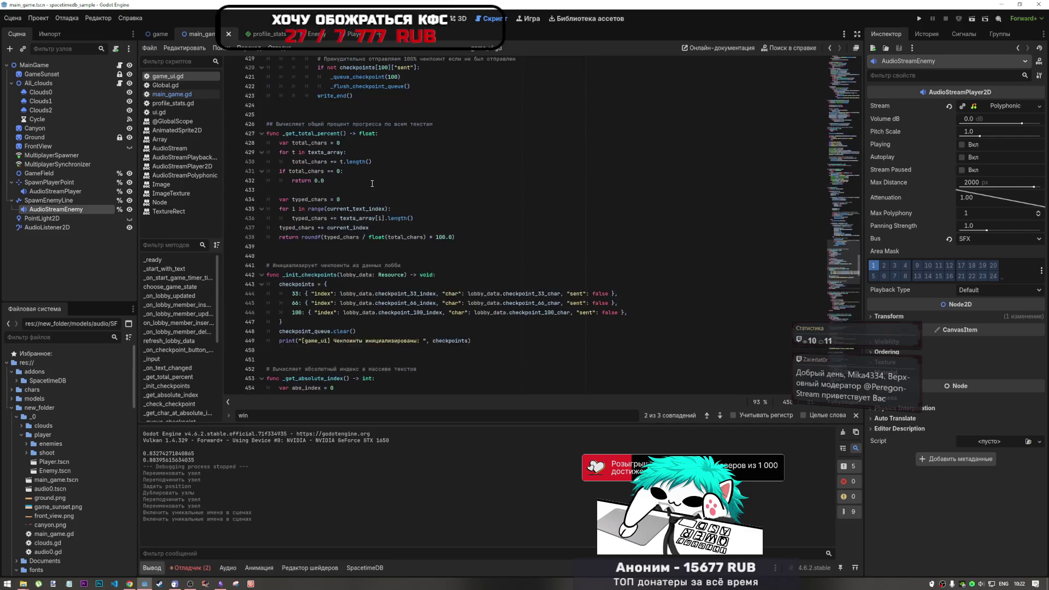
Scroll game_ui.gd to the PreEndGame and EndGame handling around line 187.
scroll(371, 184, up, 4)
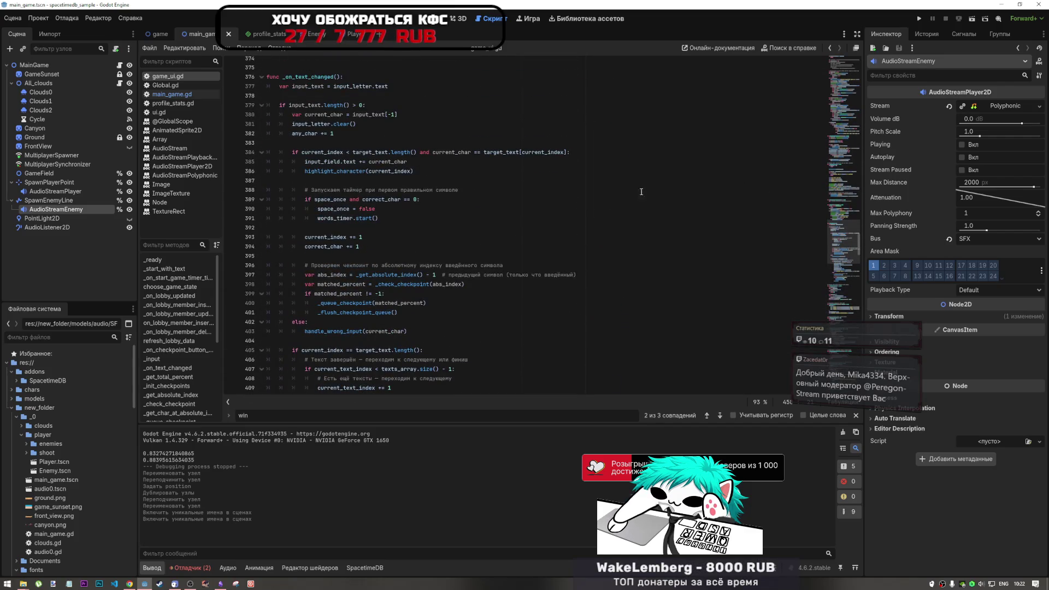
scroll(574, 194, up, 3)
scroll(449, 199, down, 2)
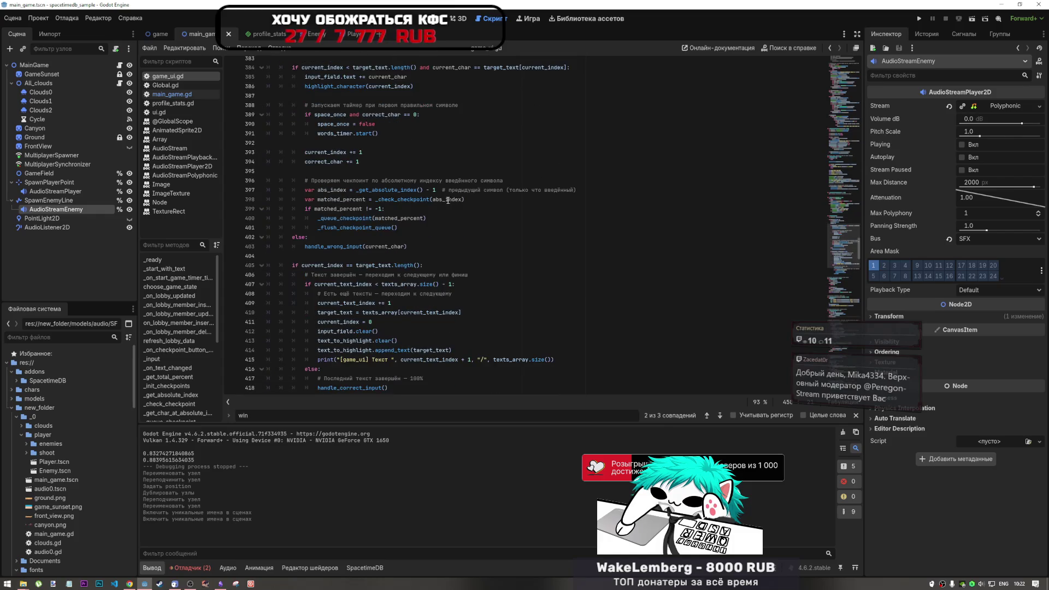
drag(832, 222, 831, 256)
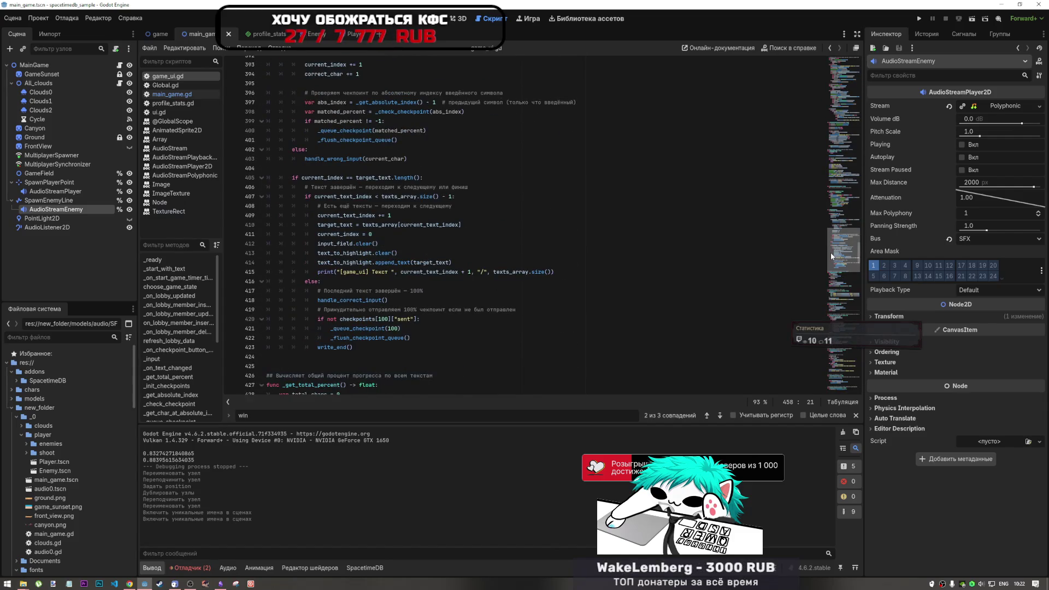
drag(830, 255, 821, 146)
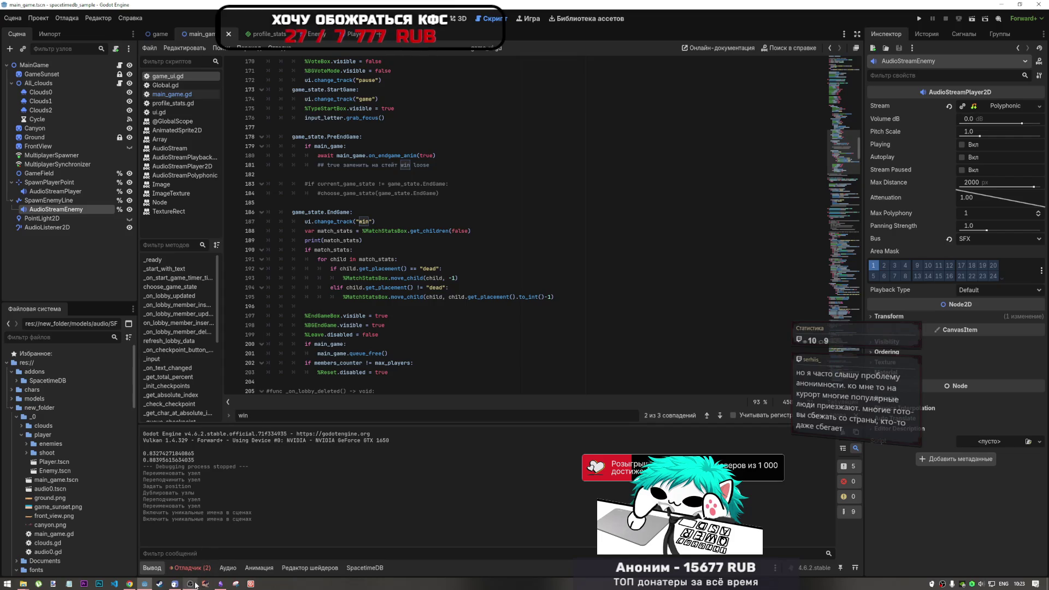
Inspect EndGame lines 190–196, including the dead-player check on line 194.
click(508, 250)
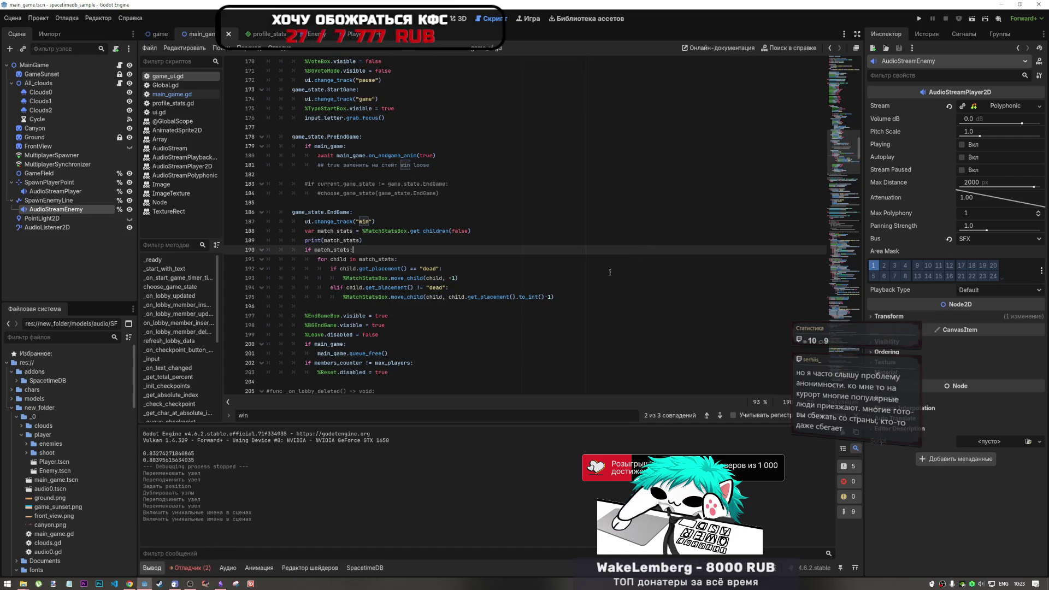
click(516, 288)
click(558, 296)
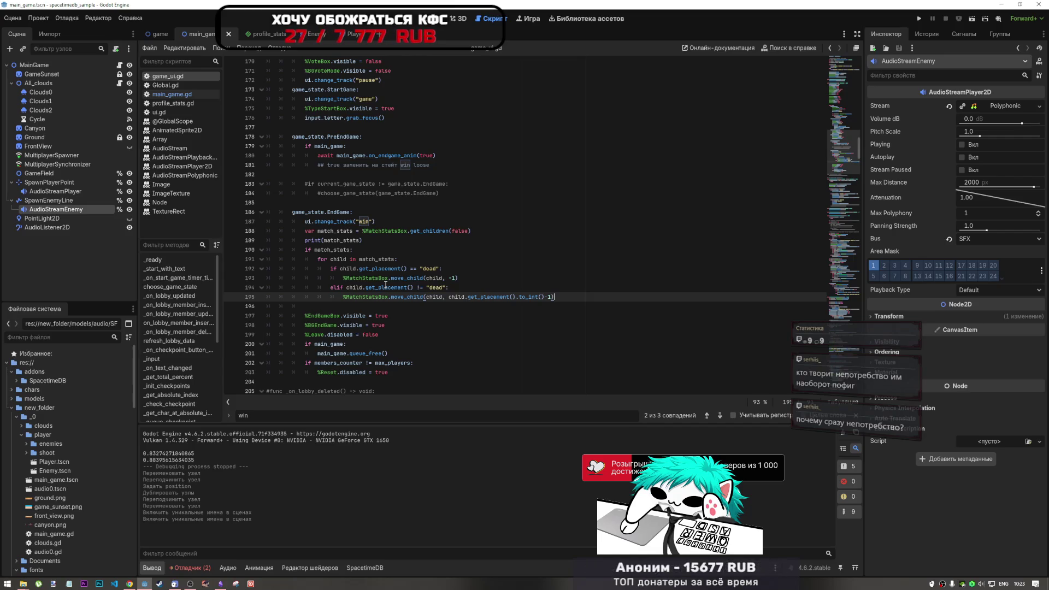
click(531, 290)
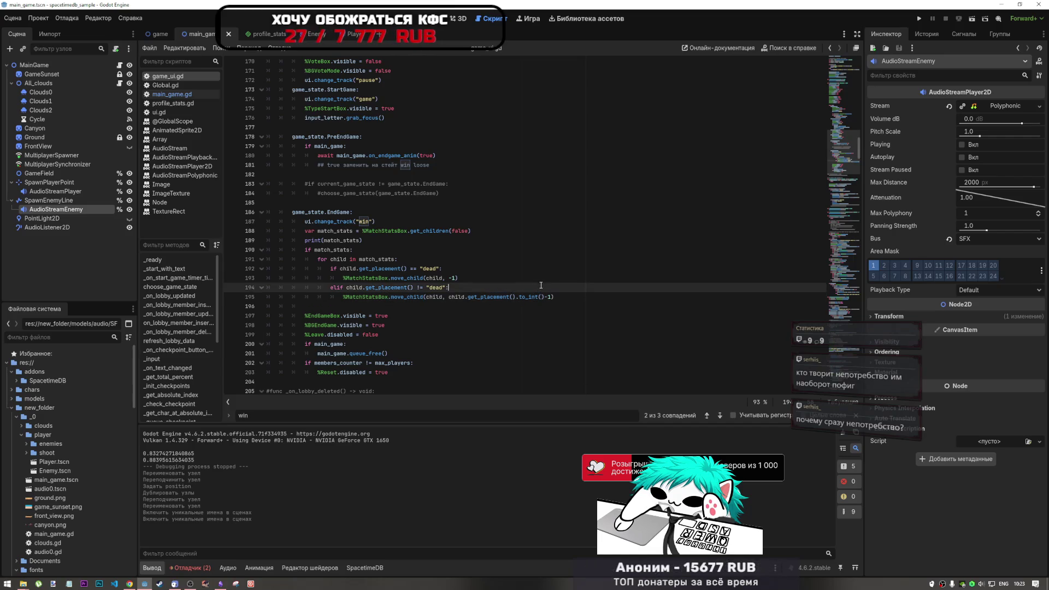
click(558, 298)
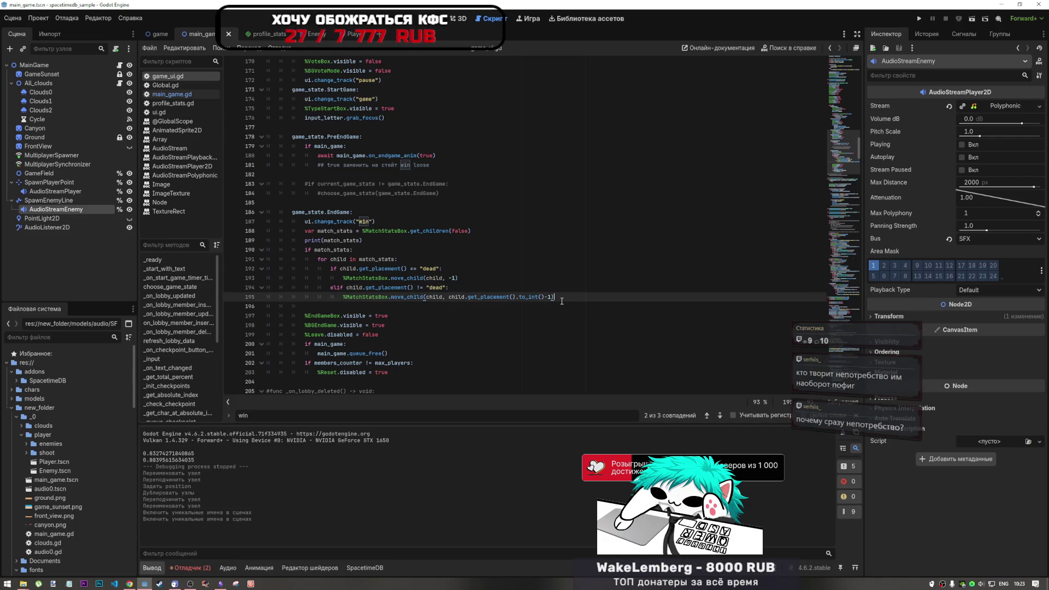
click(379, 306)
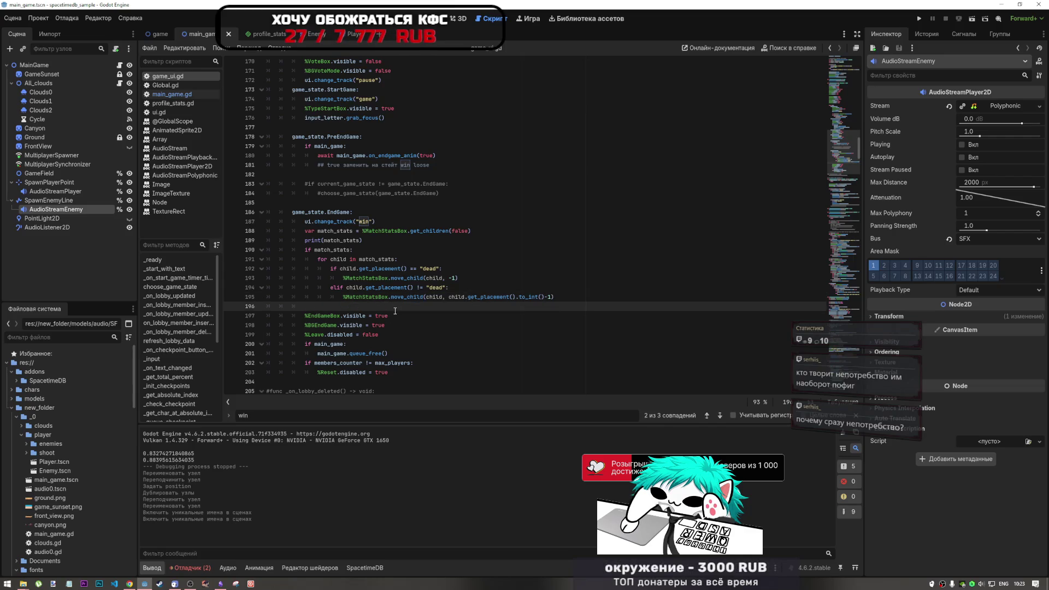
Select all the code, check the move_child call, then select PreEndGame on line 178.
key(ctrl+a)
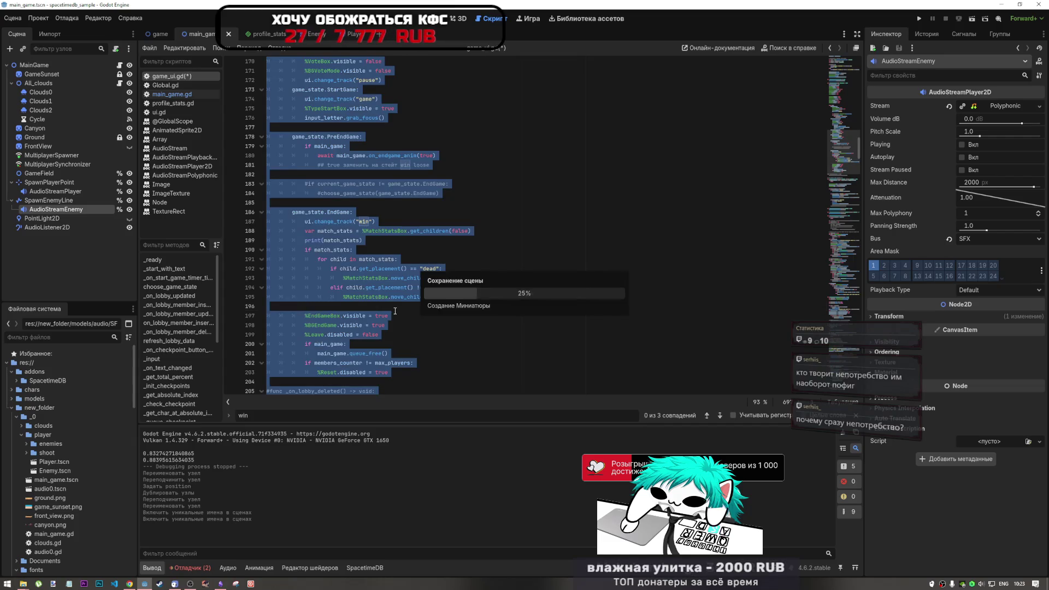
click(390, 311)
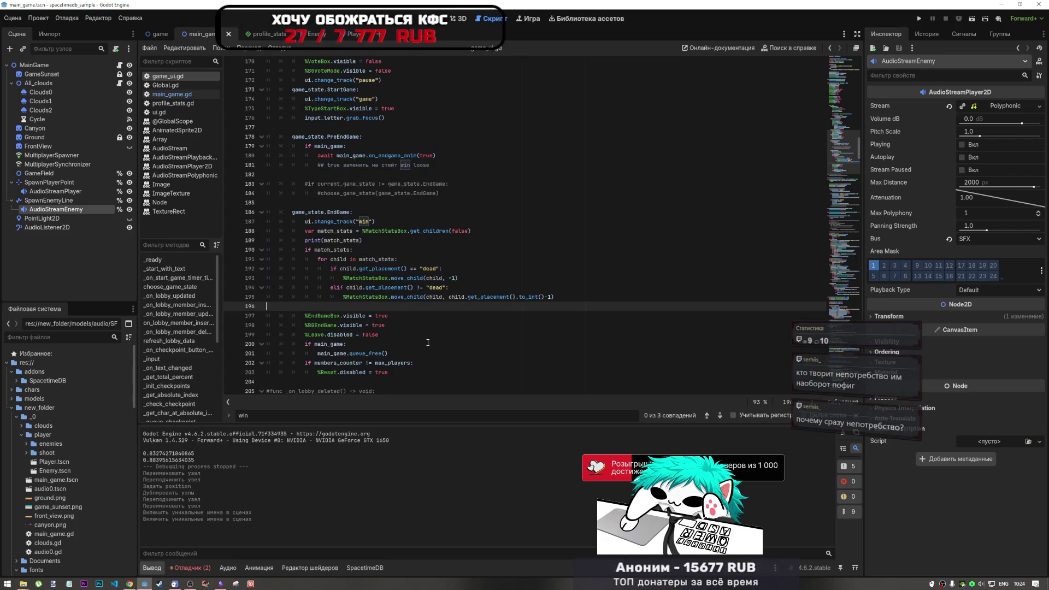
scroll(451, 343, down, 1)
scroll(352, 353, up, 10)
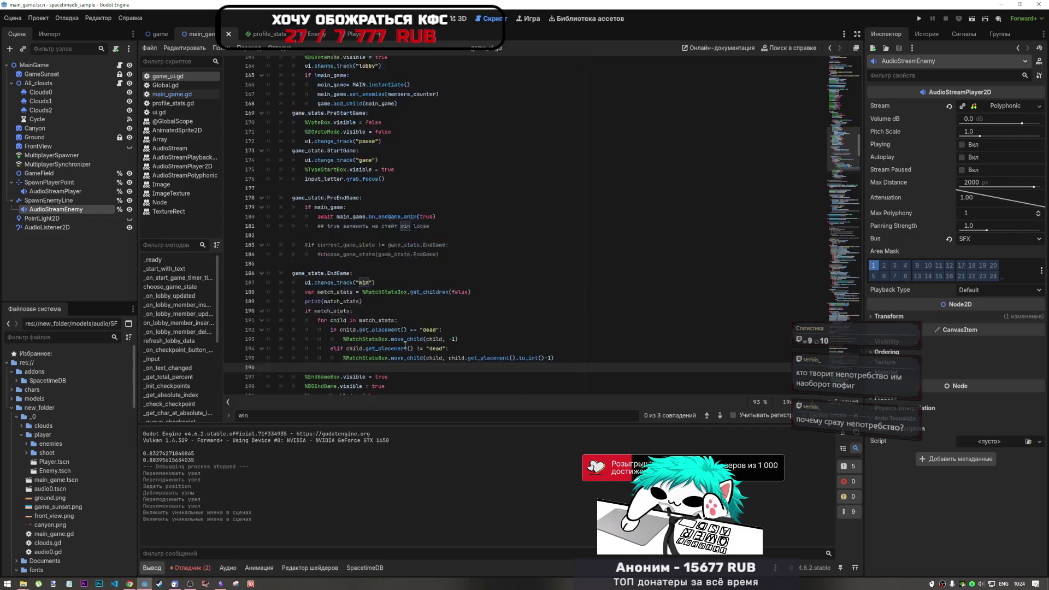
scroll(415, 347, down, 8)
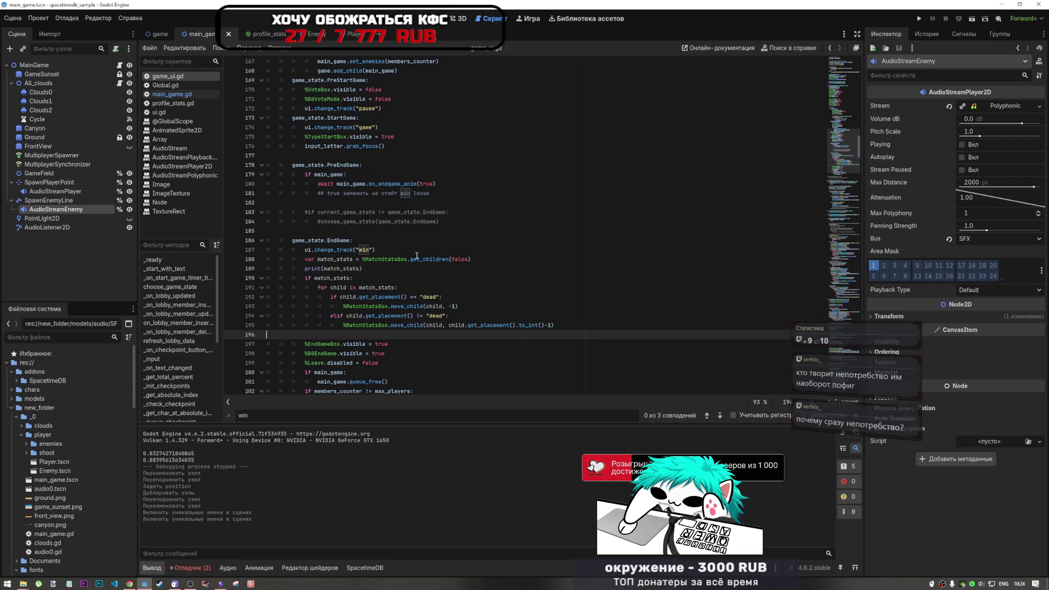
drag(516, 321, 465, 321)
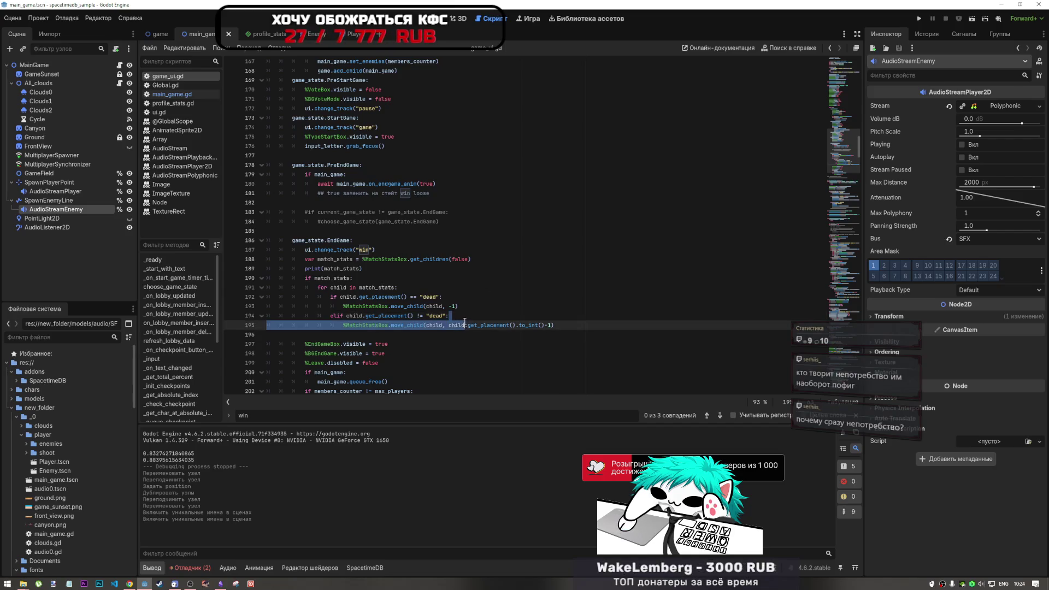
click(410, 325)
scroll(411, 324, up, 2)
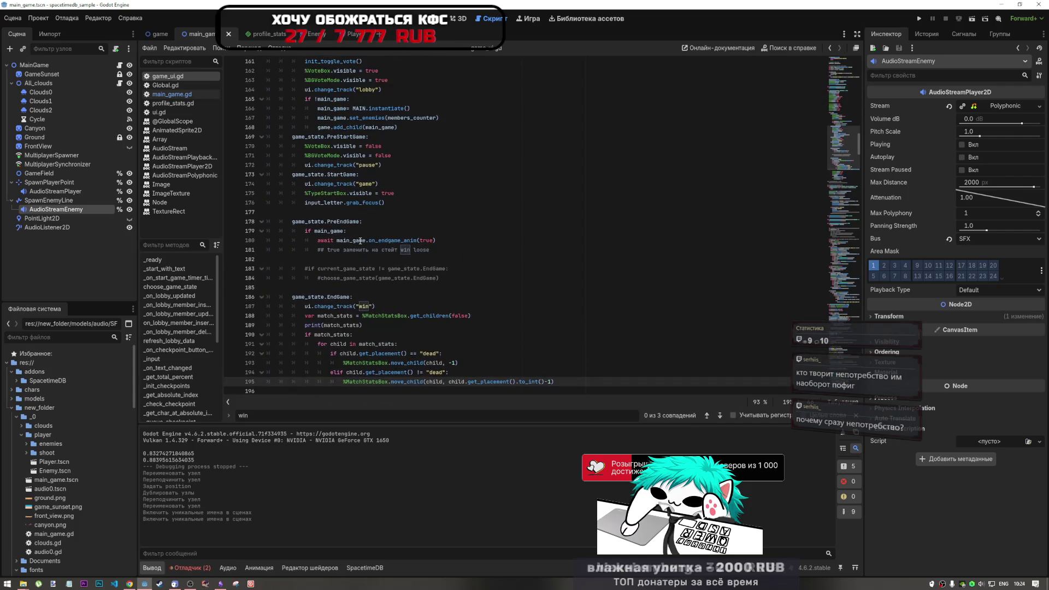
double_click(354, 224)
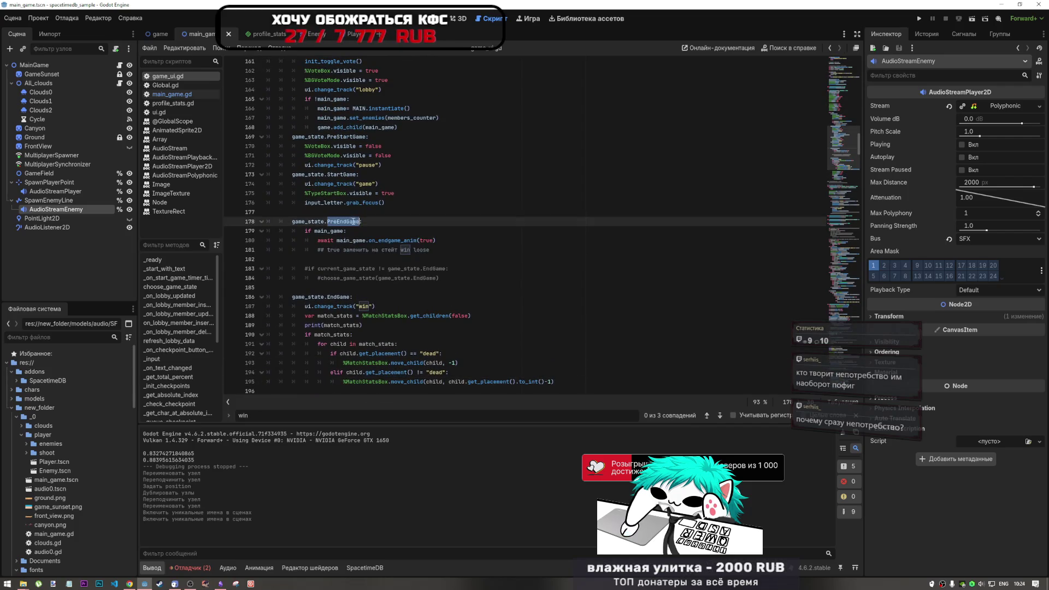
Search for PreEndGame and step through its matches, landing on line 229.
key(ctrl+f)
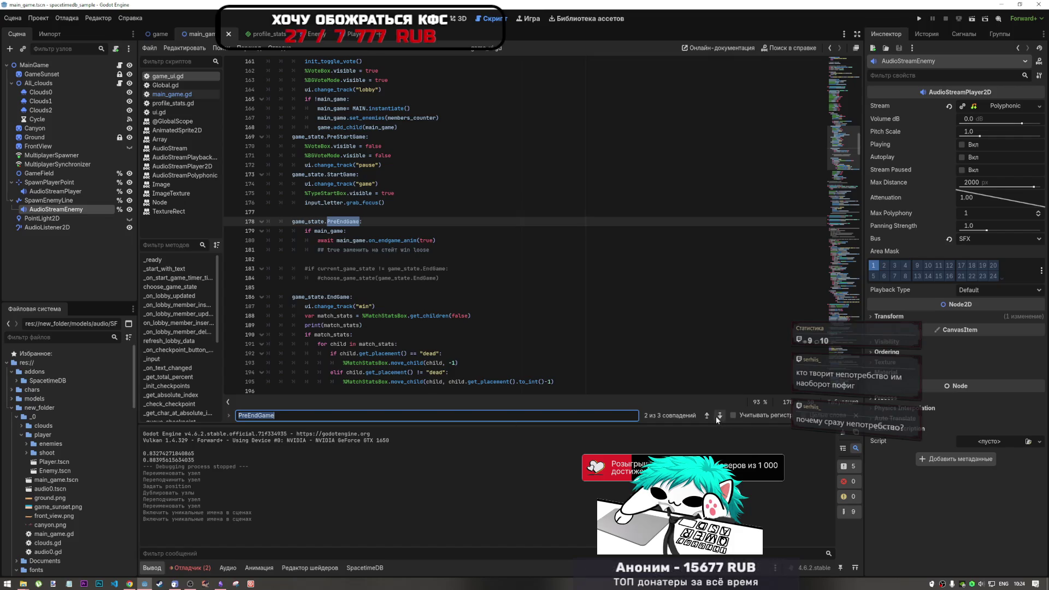
click(719, 415)
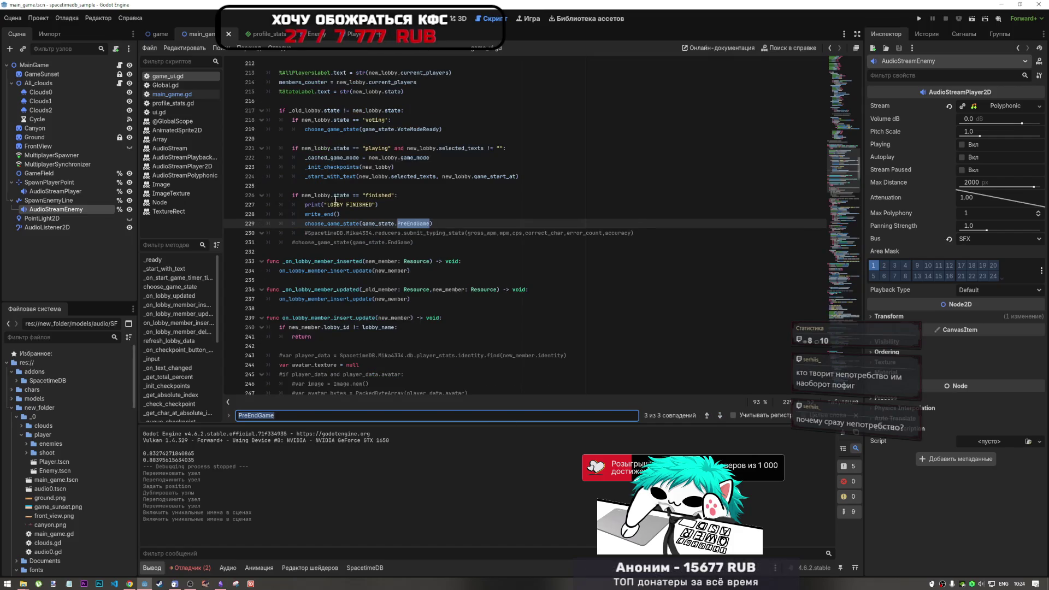
click(380, 195)
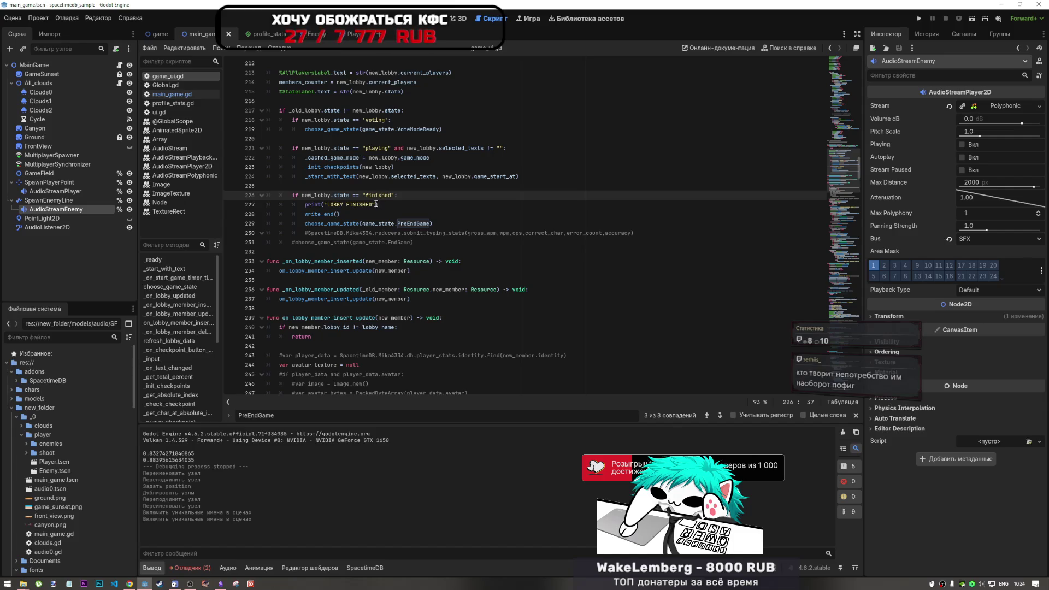
click(720, 415)
click(720, 418)
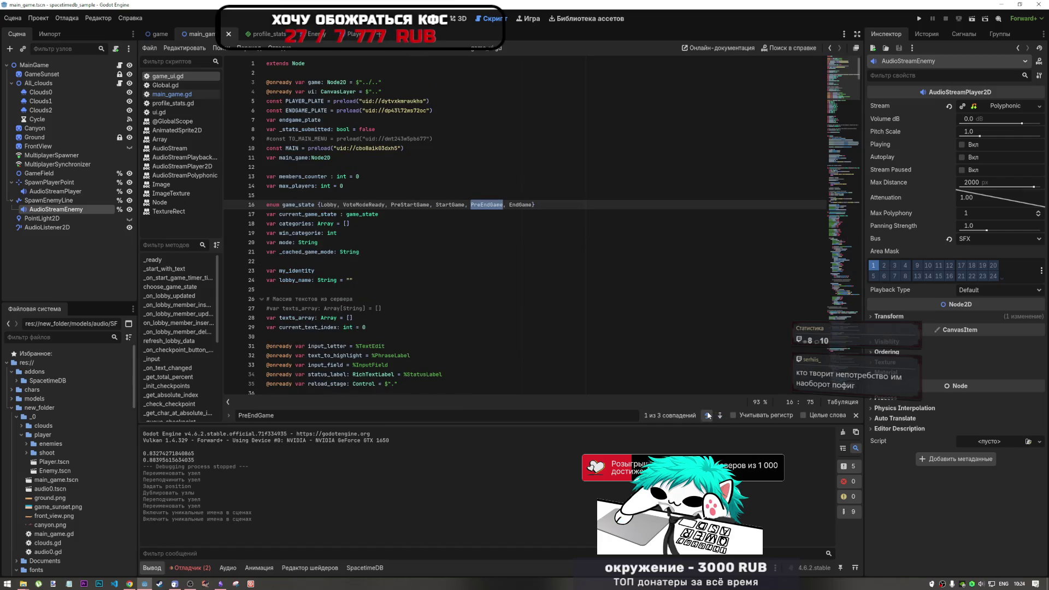
click(707, 416)
Jump from the write_end() call on line 228 to its function definition.
click(340, 214)
drag(340, 214, 306, 214)
click(311, 214)
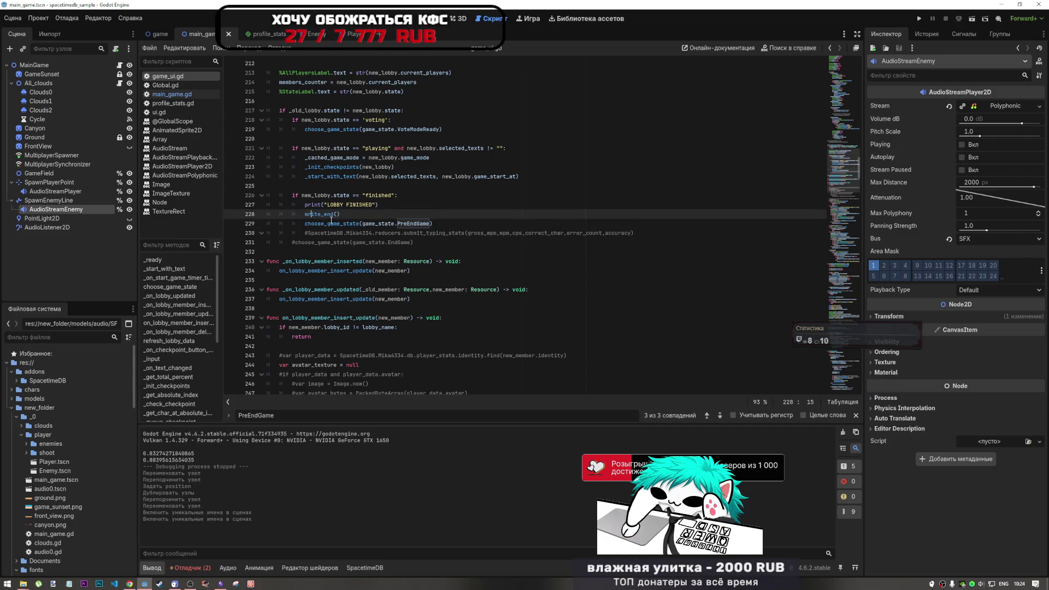
ctrl+click(325, 214)
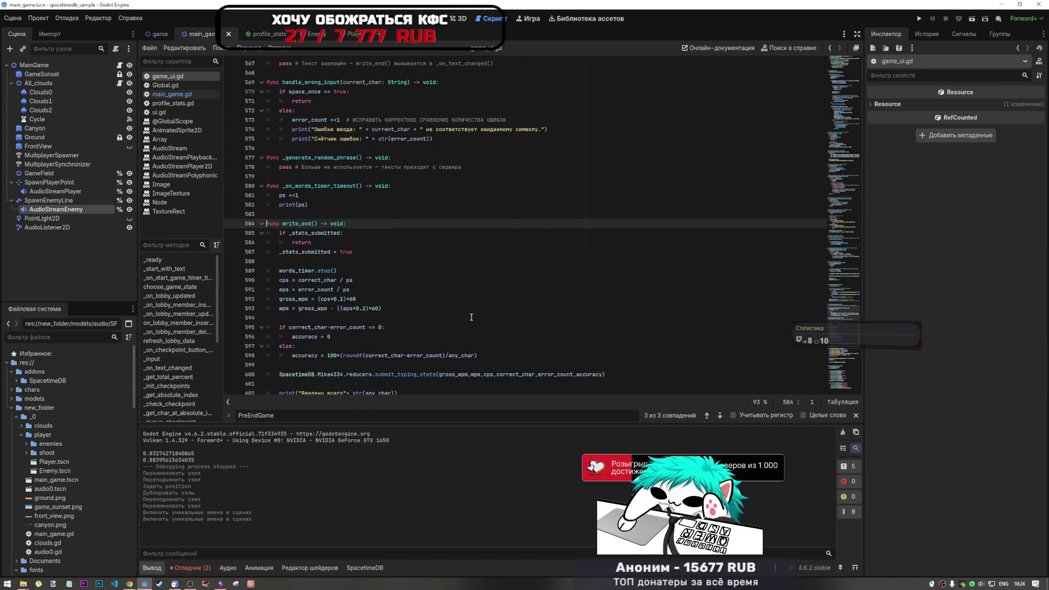
double_click(305, 223)
Search for write_end and step through its matches to the definition at line 584.
key(ctrl+f)
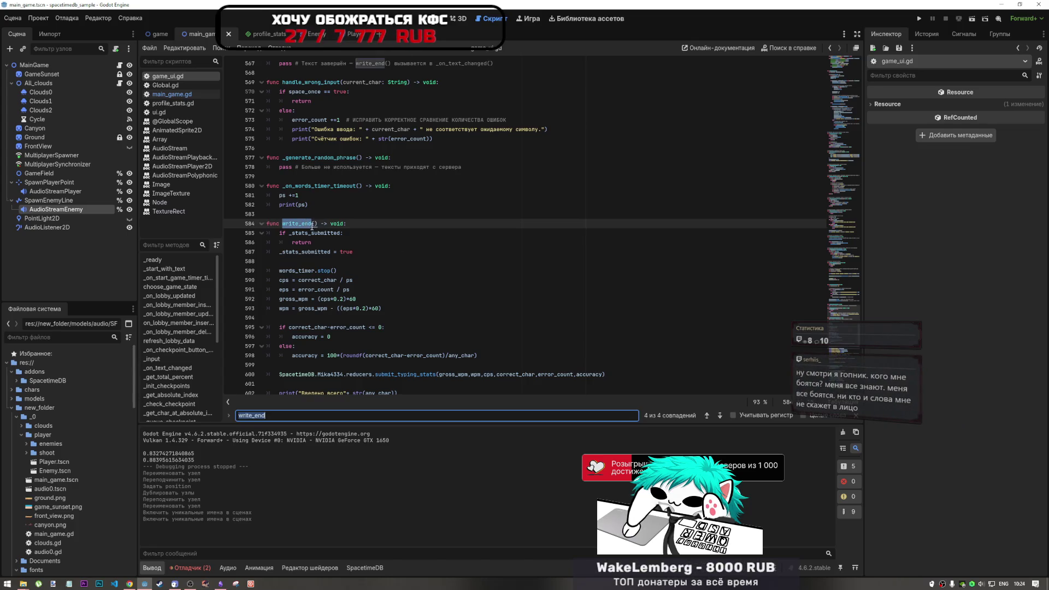
click(719, 415)
click(720, 416)
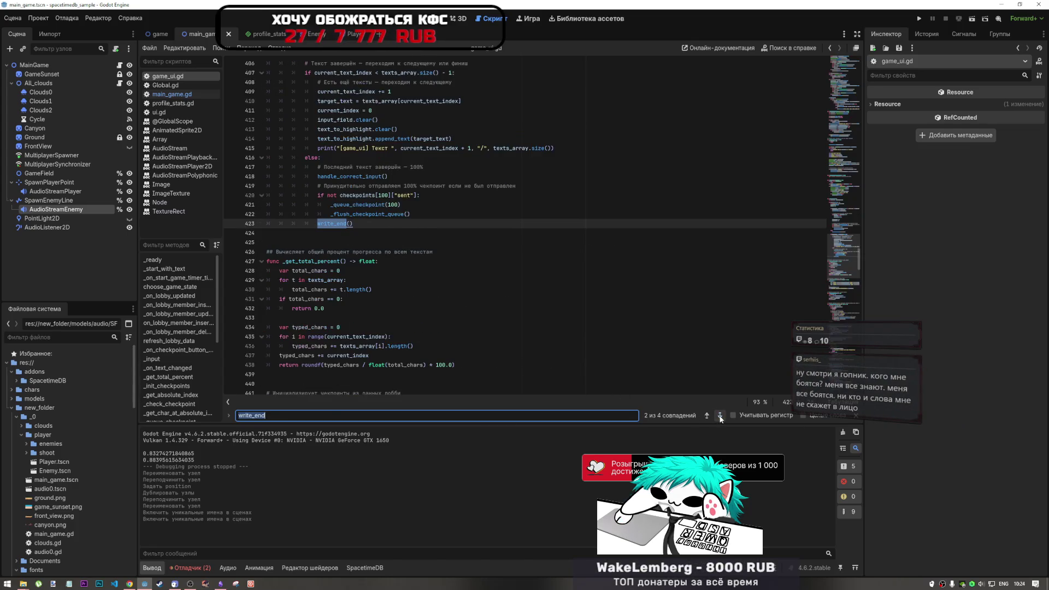
scroll(330, 223, up, 5)
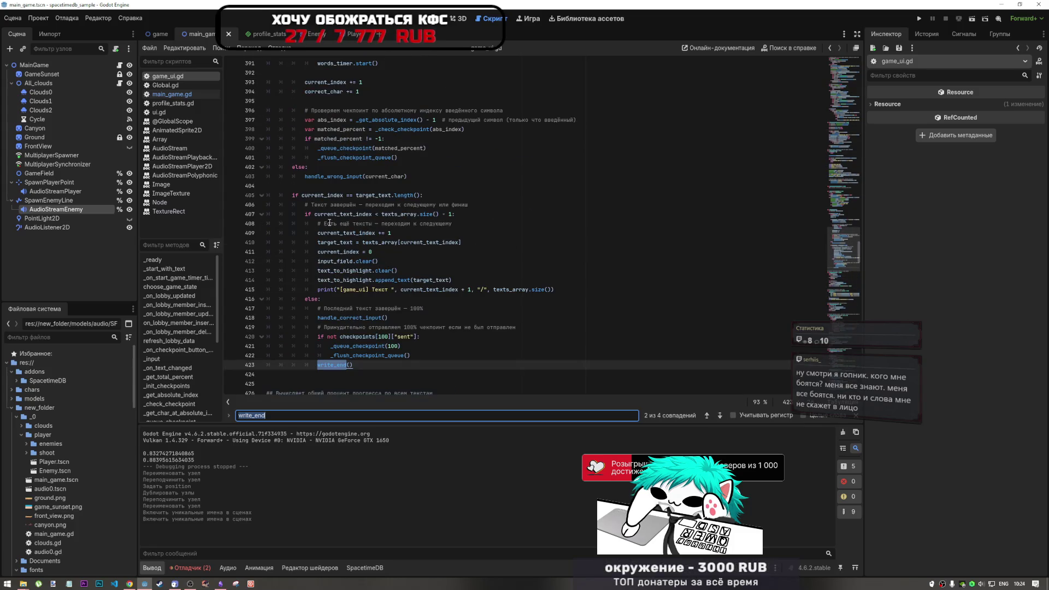
scroll(408, 228, up, 5)
scroll(408, 228, down, 7)
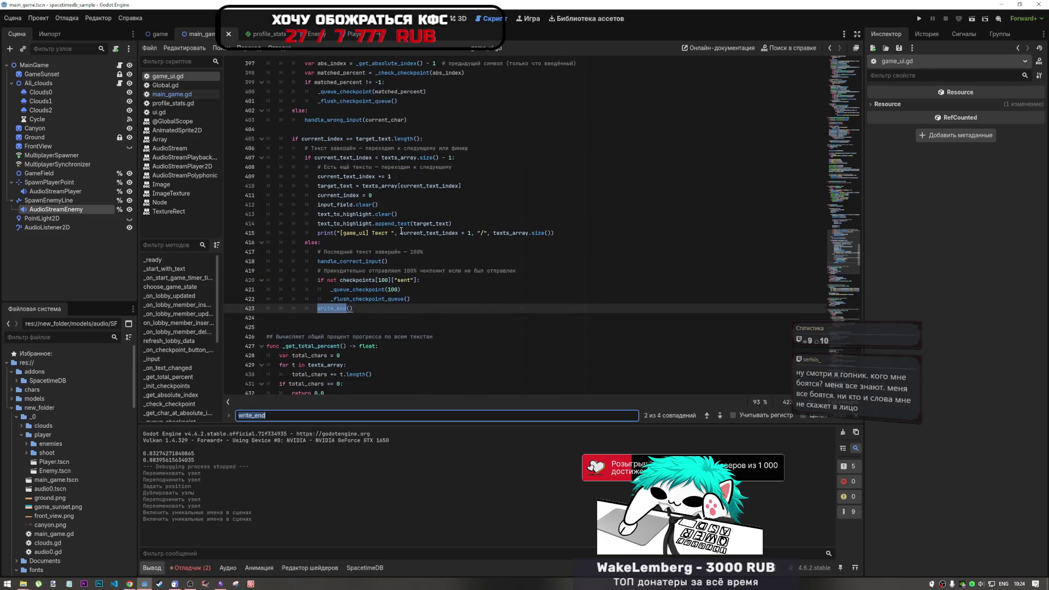
click(720, 415)
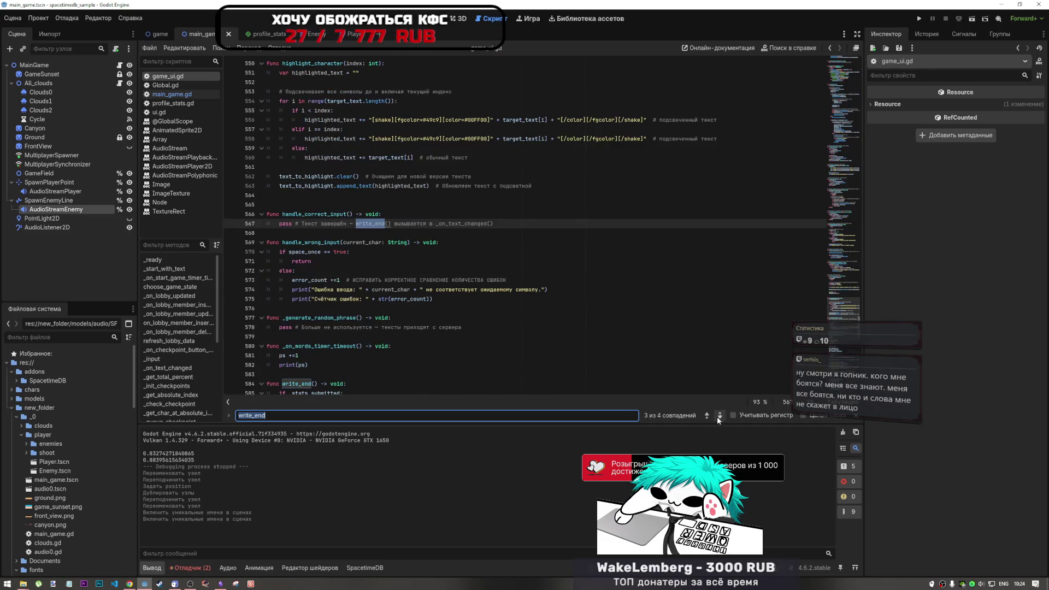
click(719, 415)
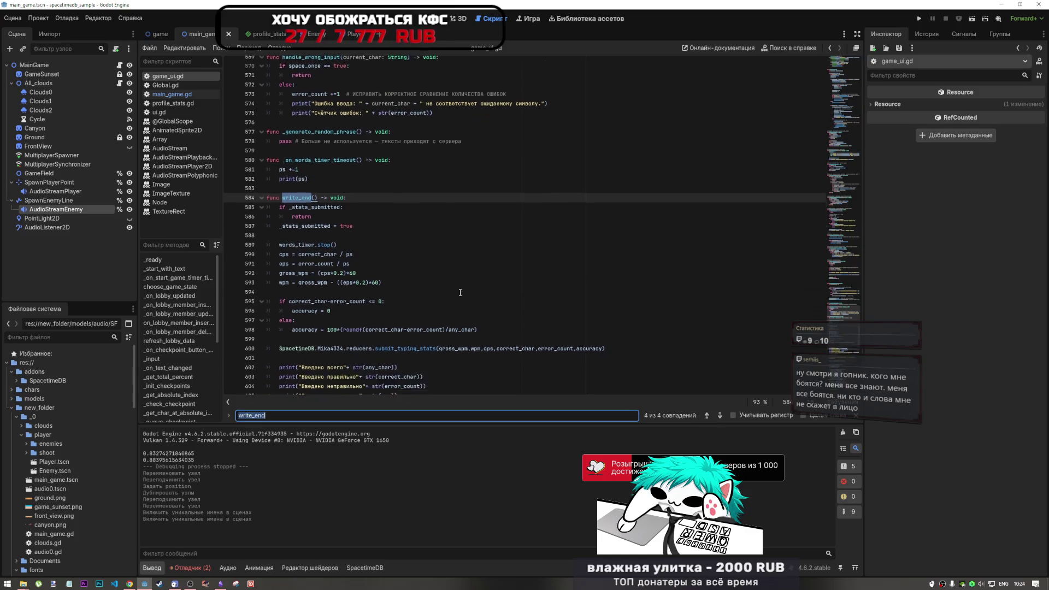
scroll(459, 292, down, 2)
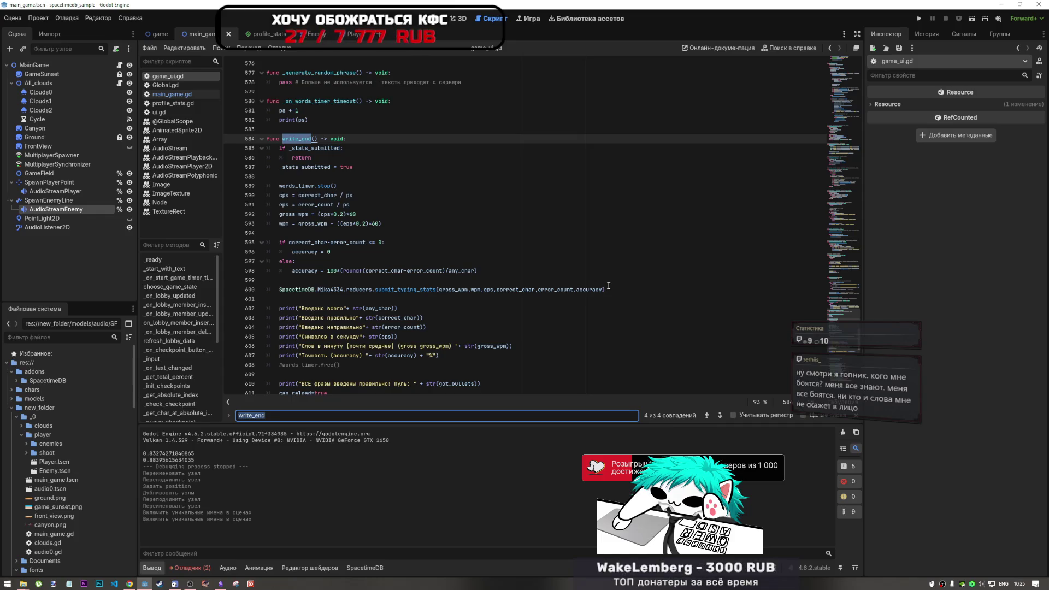
click(601, 282)
scroll(386, 295, down, 5)
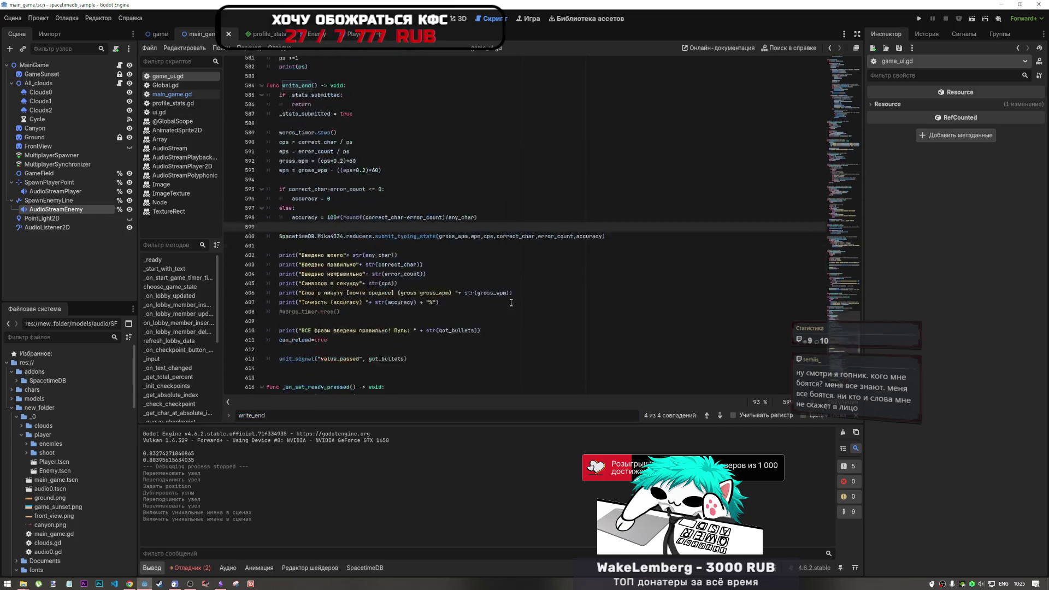
click(350, 270)
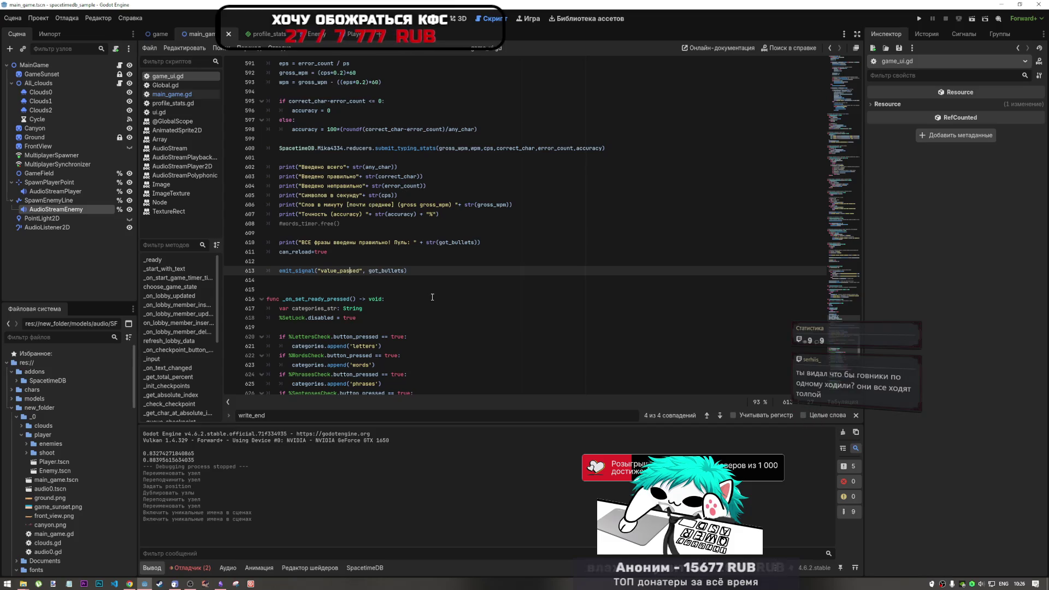
mouse_move(407, 270)
mouse_down()
mouse_move(273, 263)
mouse_move(251, 230)
mouse_move(328, 252)
mouse_up()
drag(326, 216, 298, 177)
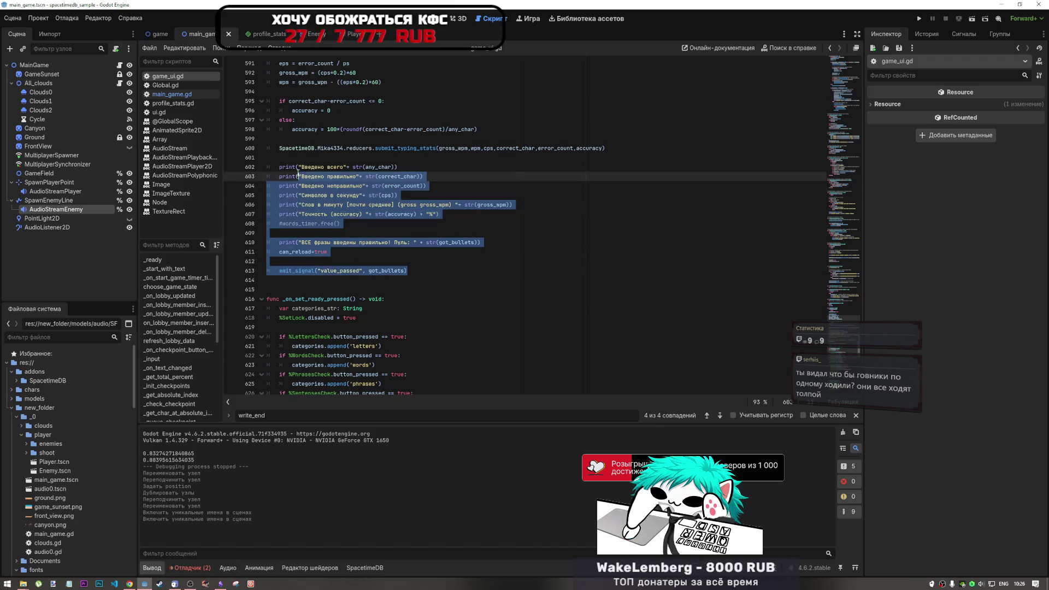
click(299, 176)
scroll(446, 282, up, 1)
scroll(446, 281, up, 2)
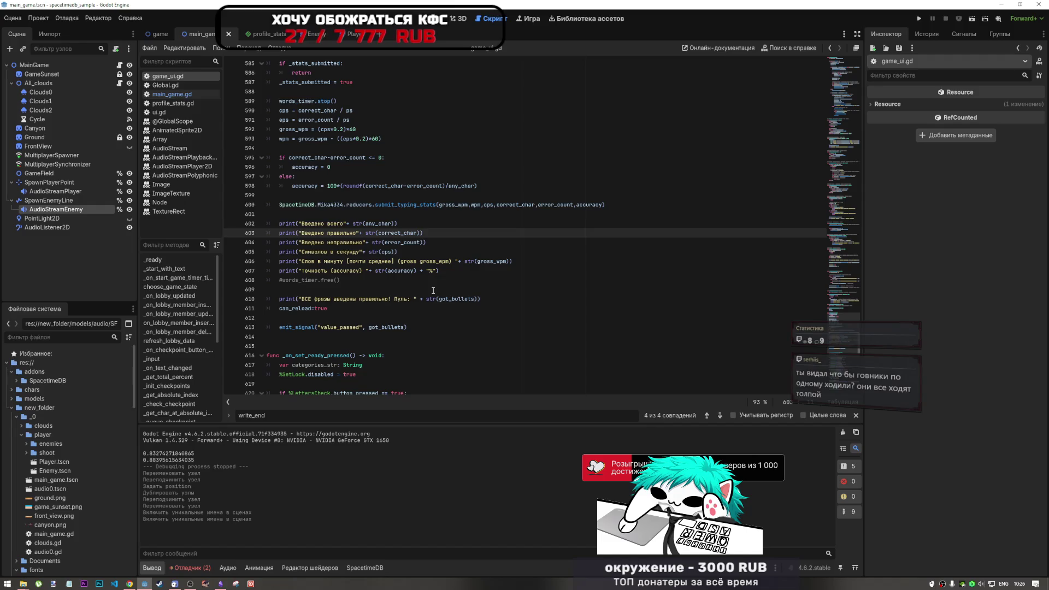
click(432, 289)
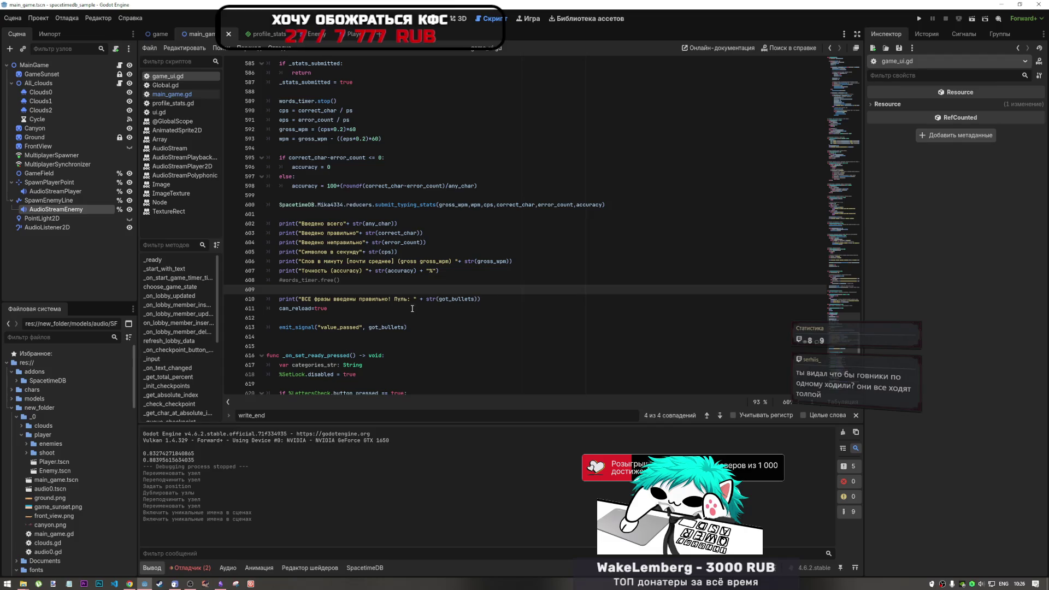
scroll(444, 211, down, 1)
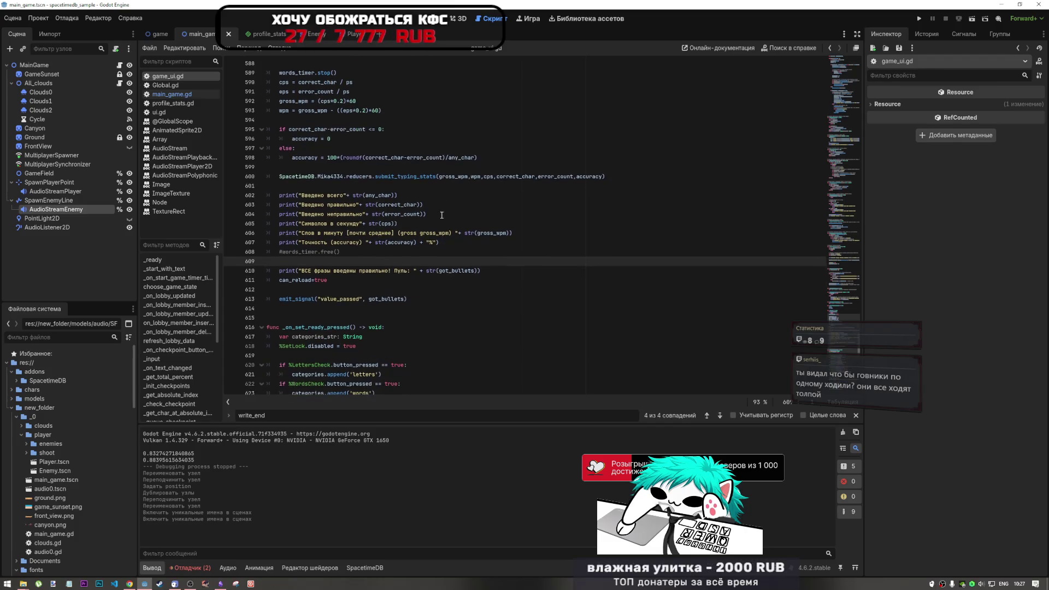
click(364, 277)
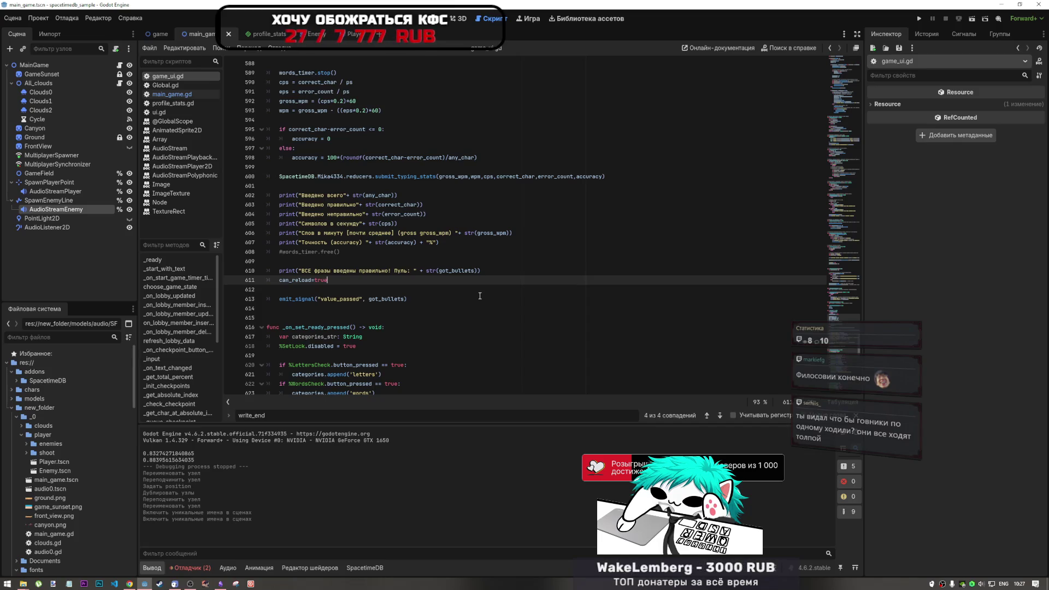
scroll(330, 291, down, 2)
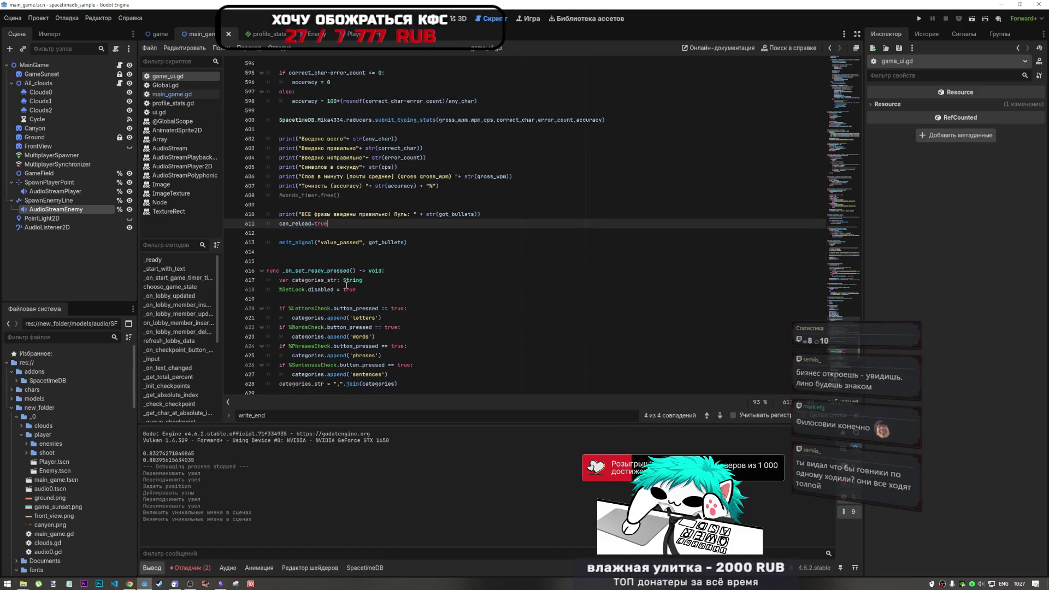
mouse_move(350, 281)
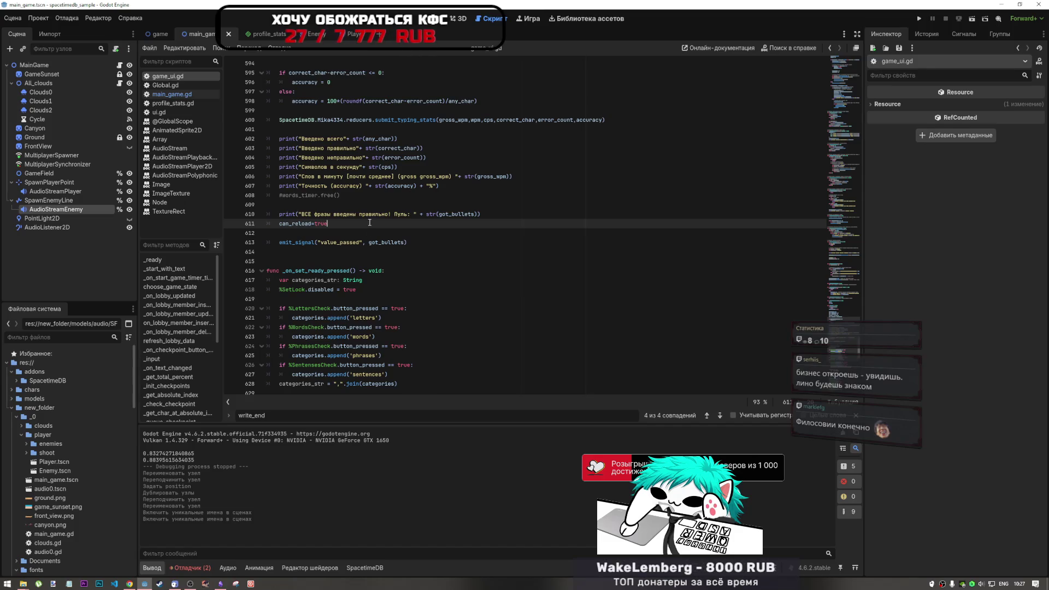
scroll(369, 284, up, 4)
scroll(371, 312, up, 3)
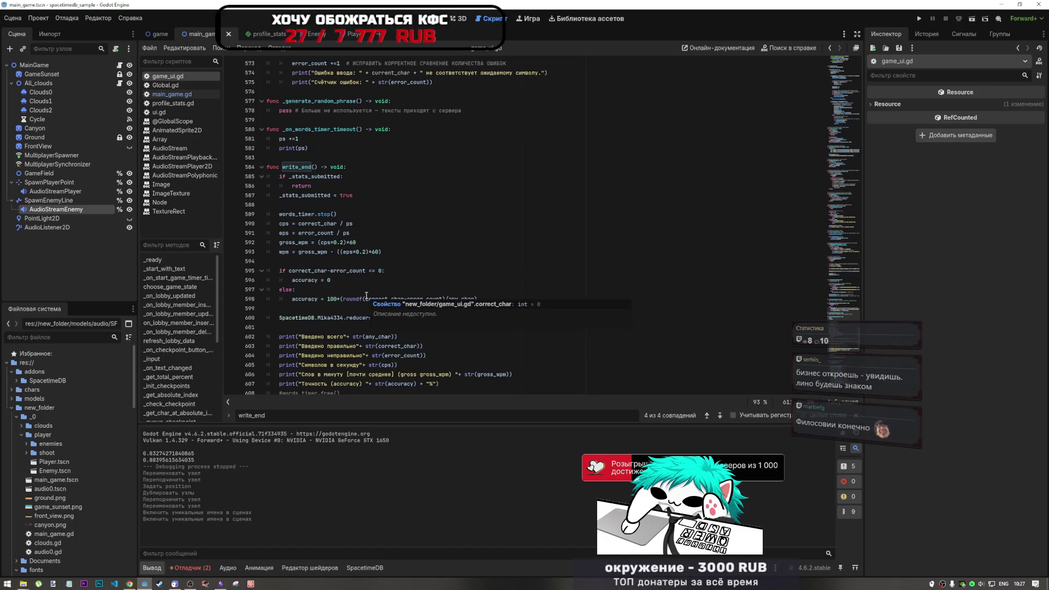
scroll(365, 295, up, 2)
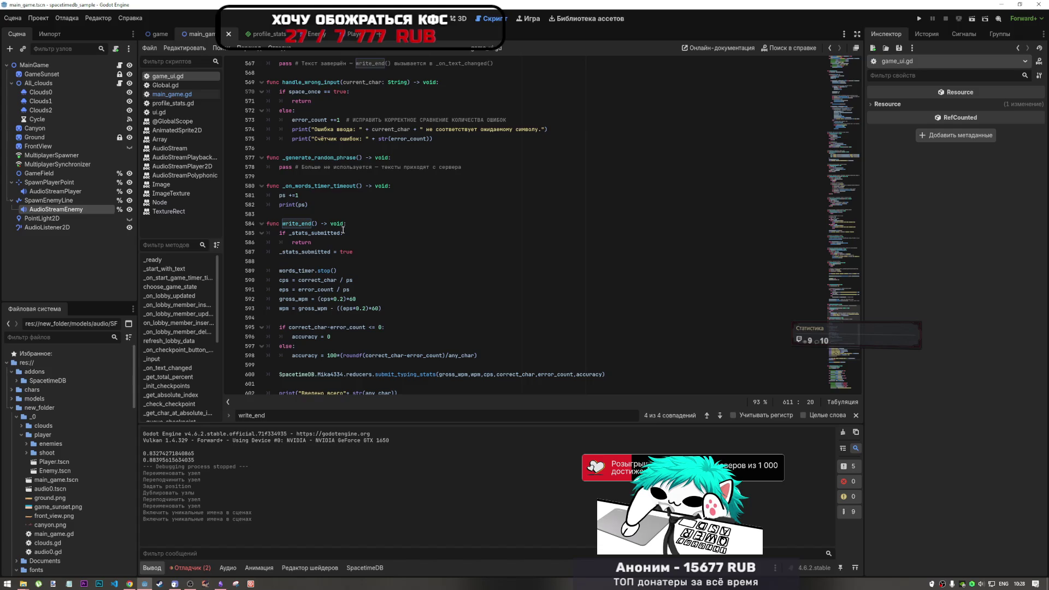
scroll(343, 229, down, 2)
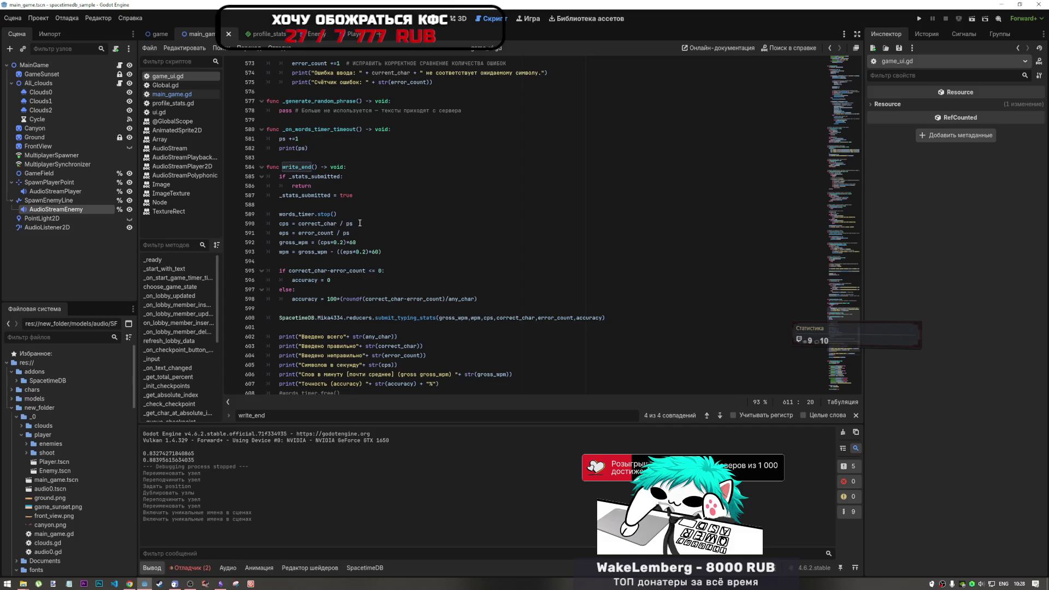
scroll(360, 223, down, 2)
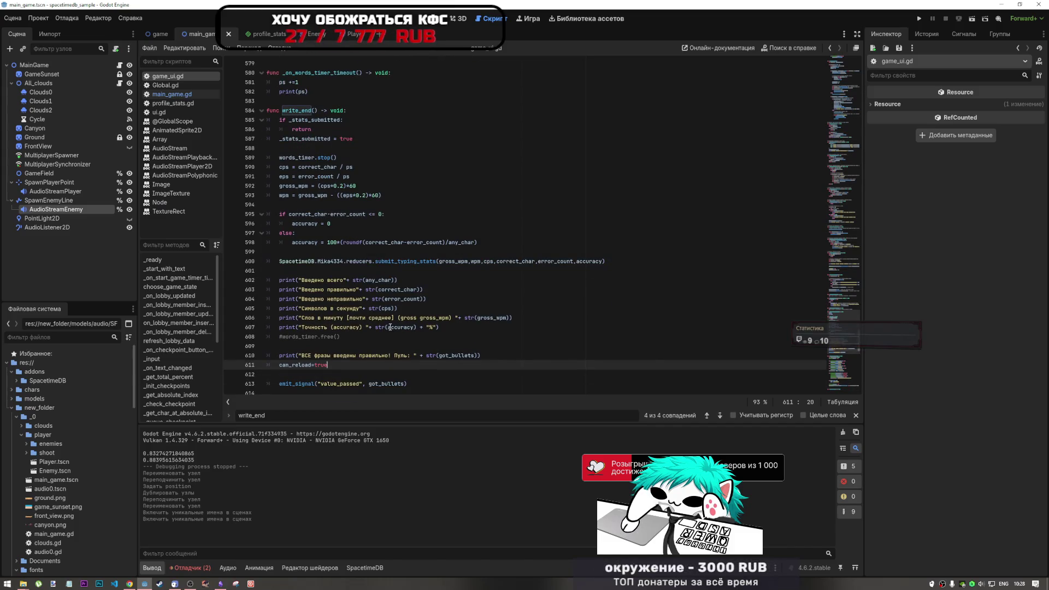
click(474, 317)
scroll(449, 335, down, 2)
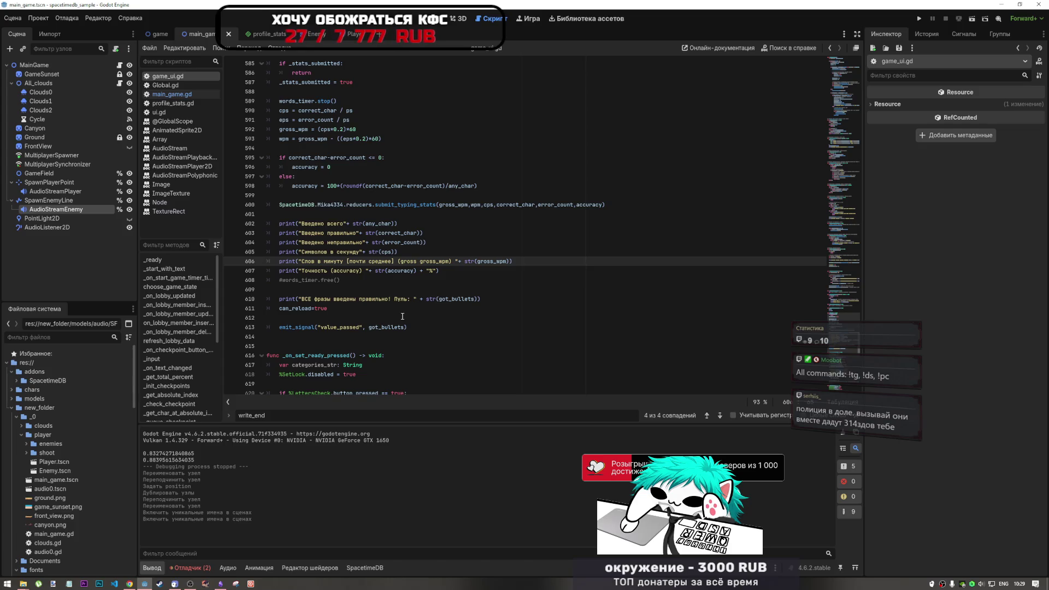
scroll(402, 315, down, 1)
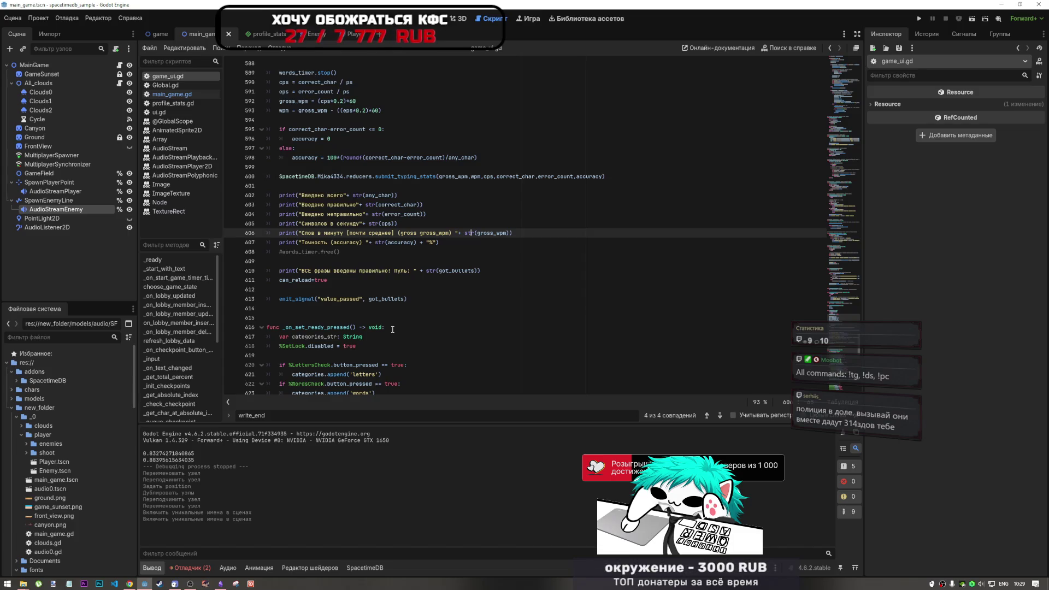
click(427, 242)
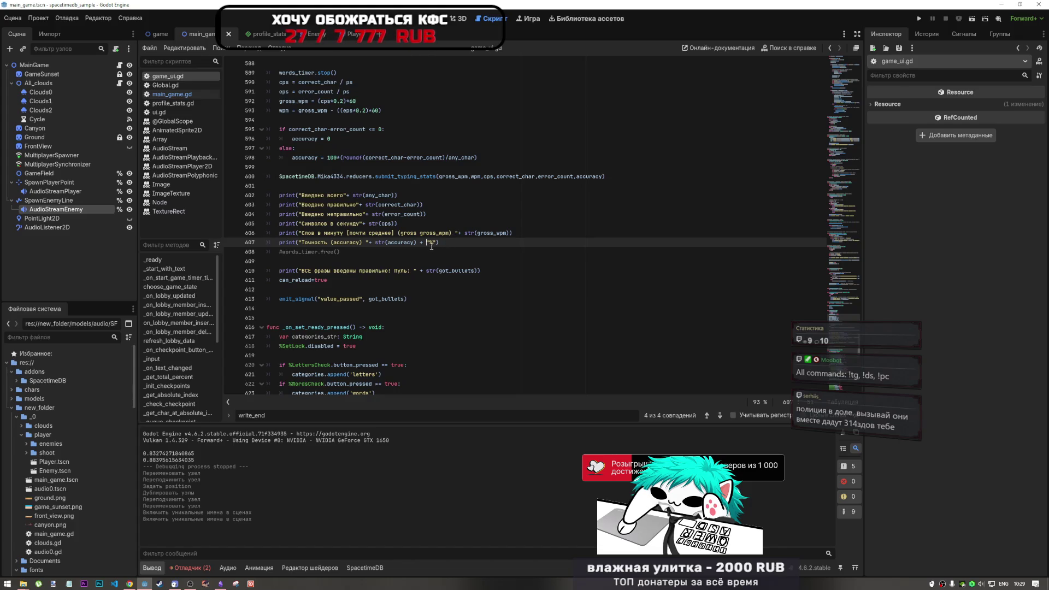
text(%)
click(420, 232)
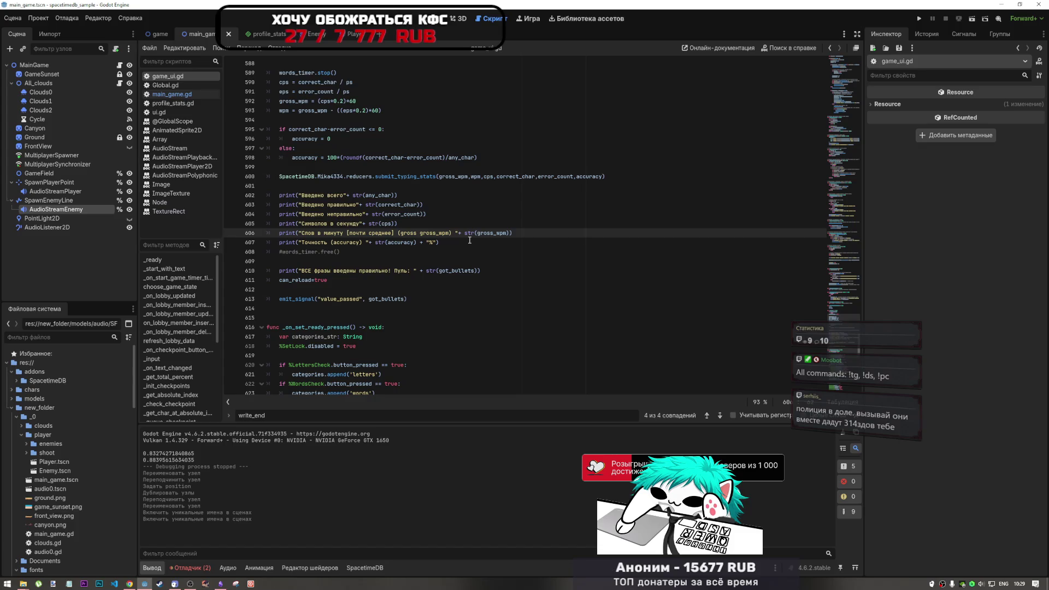
click(420, 271)
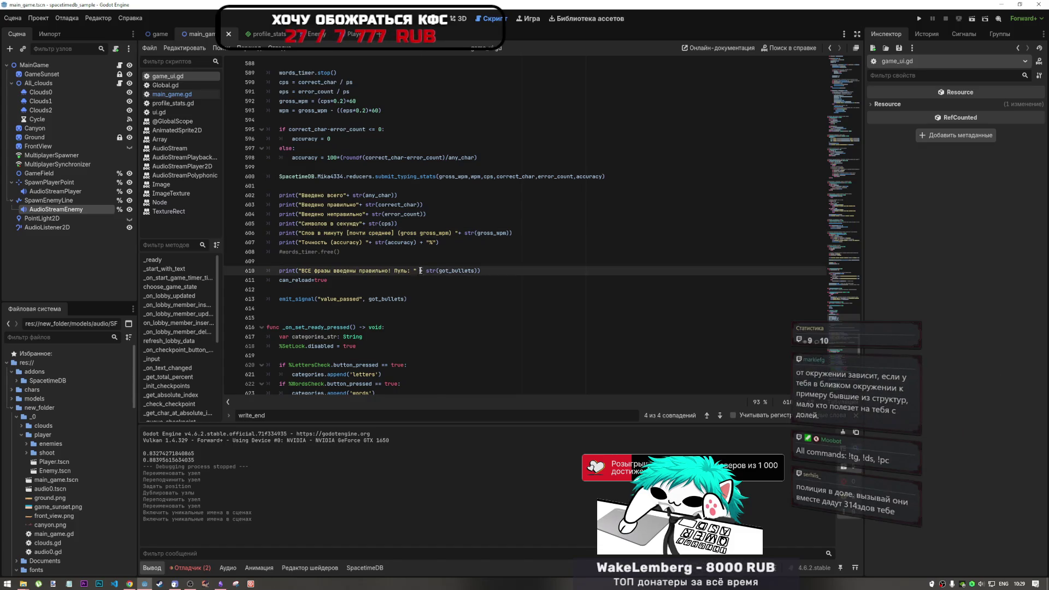
click(487, 272)
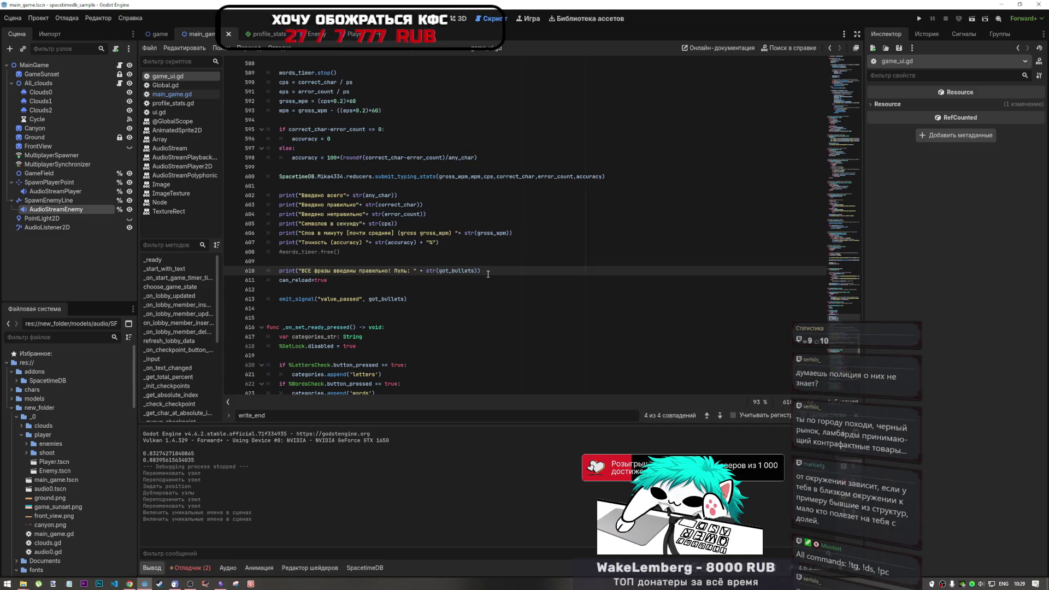
mouse_move(188, 585)
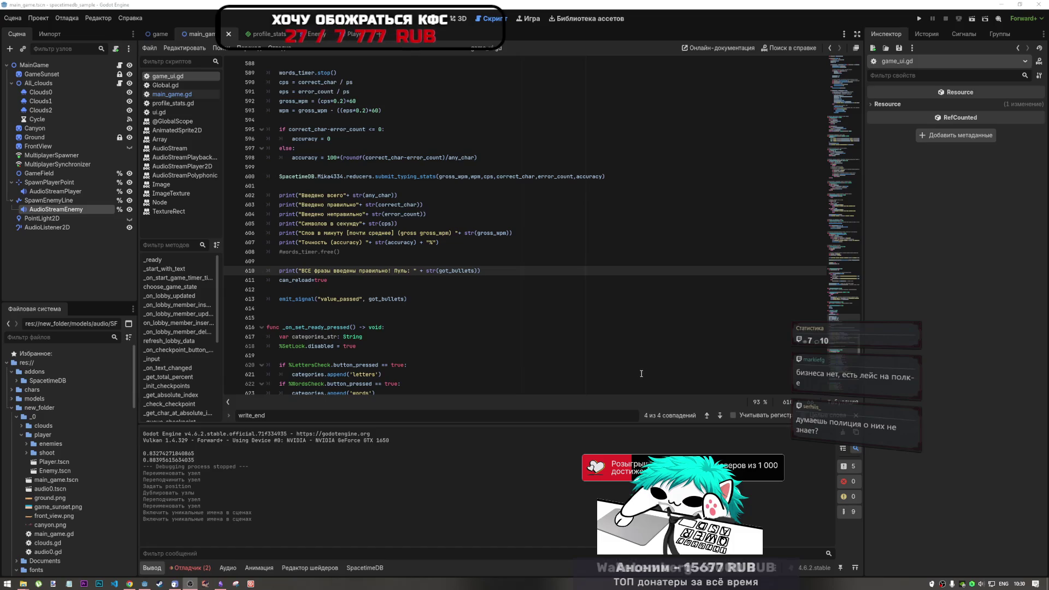
click(638, 376)
click(514, 270)
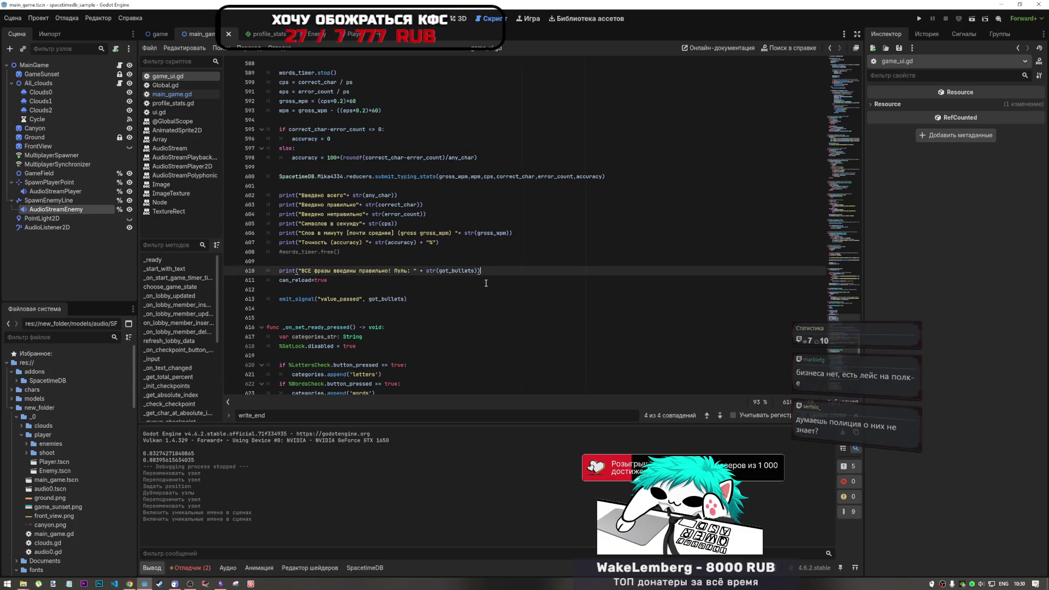
scroll(485, 316, down, 2)
click(380, 234)
mouse_move(196, 585)
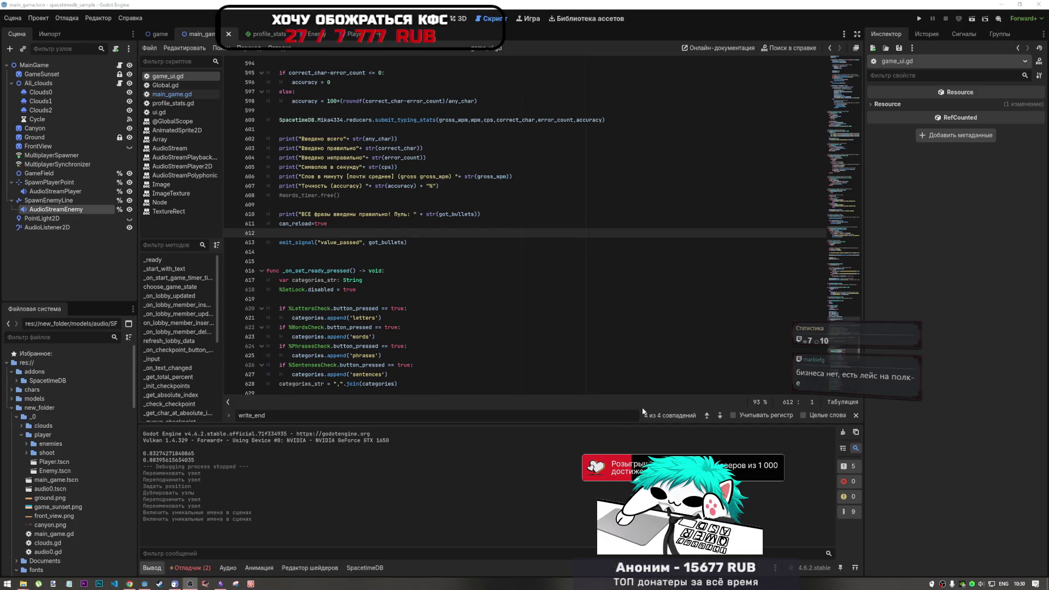
click(492, 384)
click(463, 372)
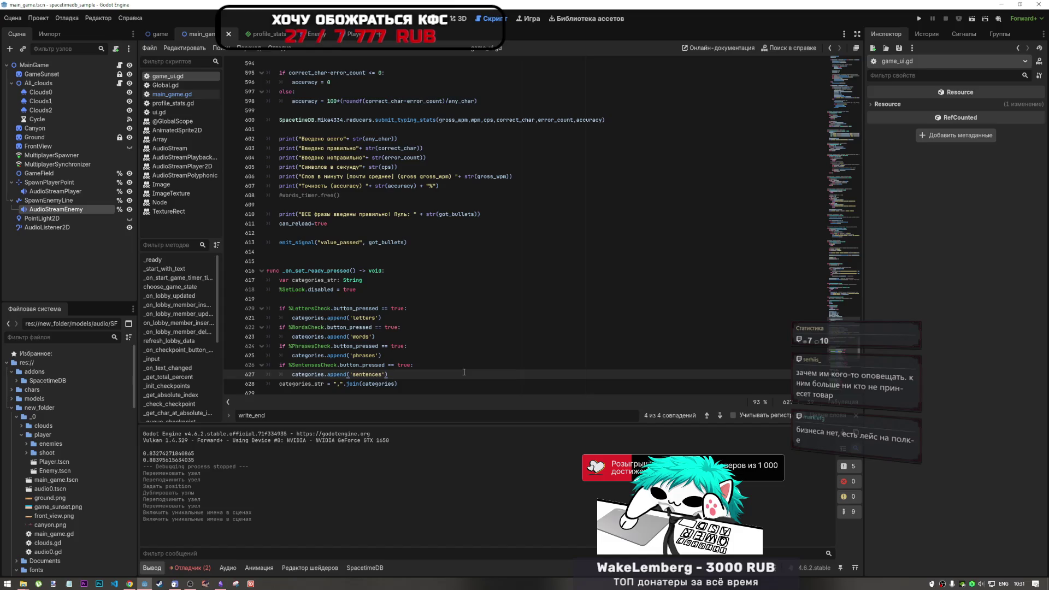
click(415, 365)
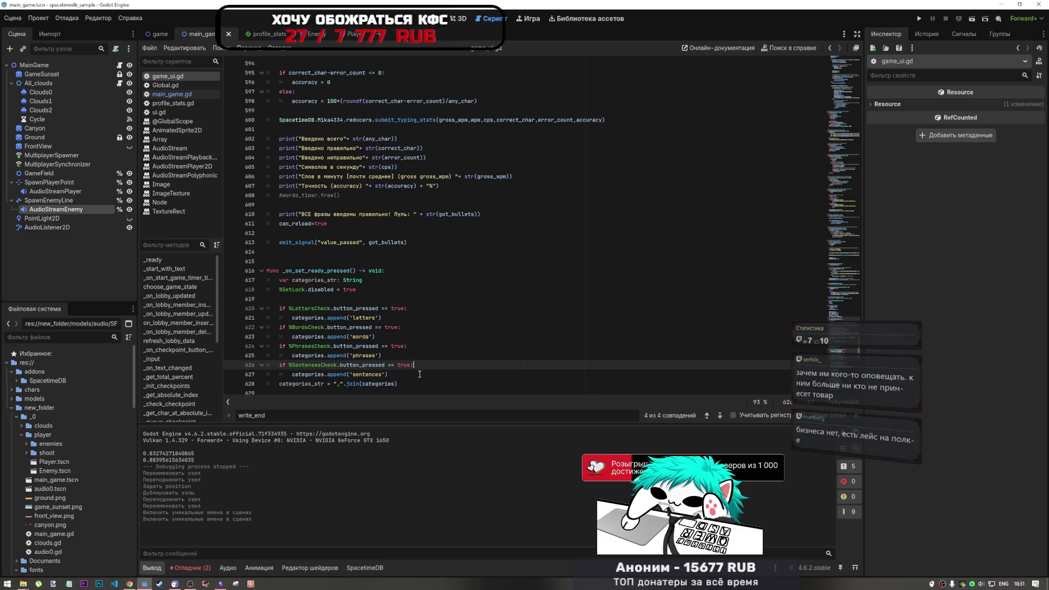
click(418, 320)
click(419, 333)
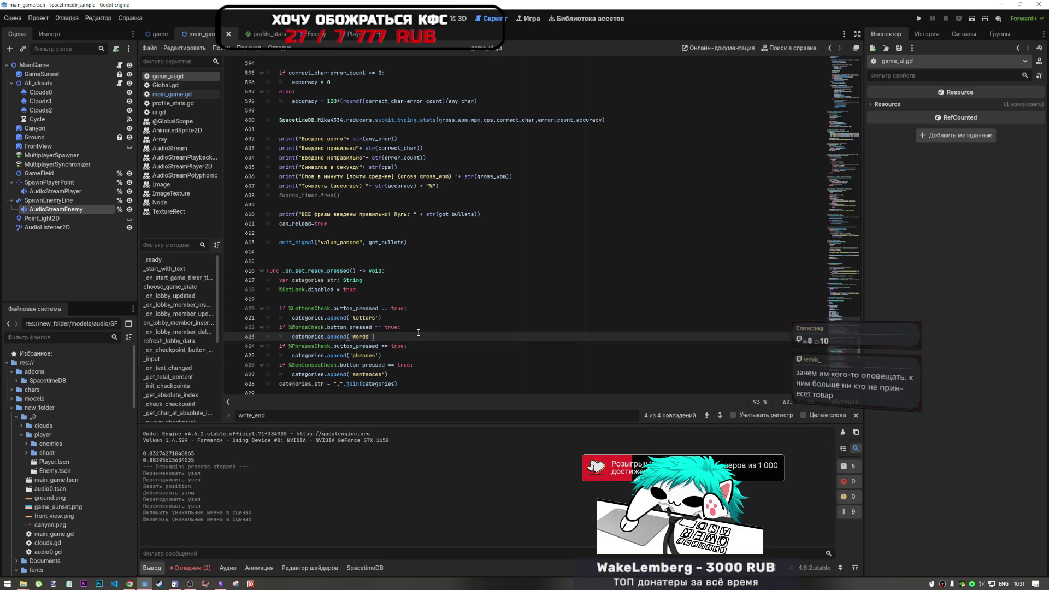
click(426, 369)
key(Down)
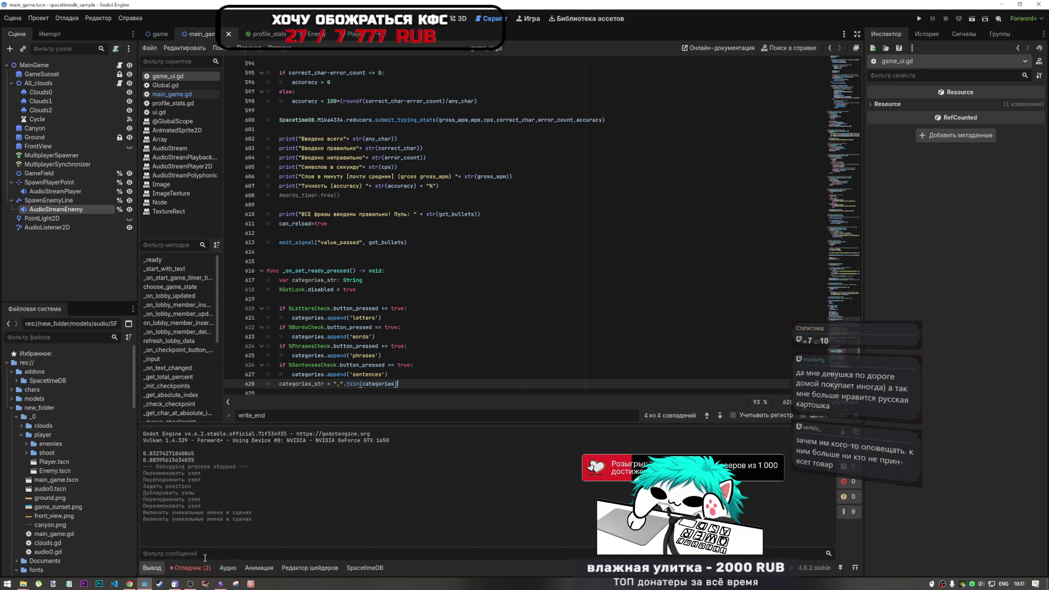
click(188, 568)
click(152, 568)
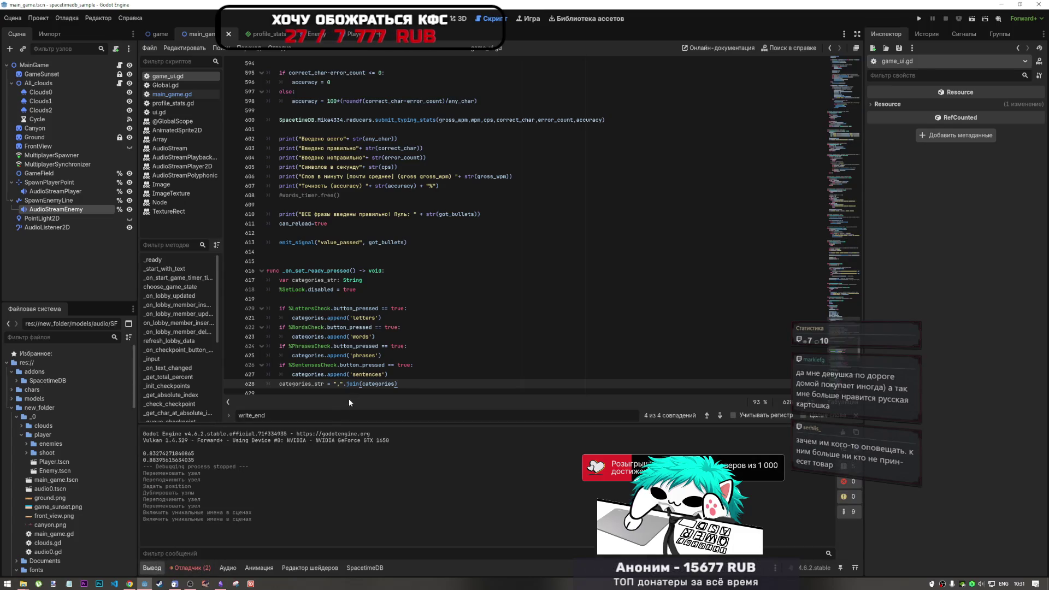
key(Up)
key(Up)
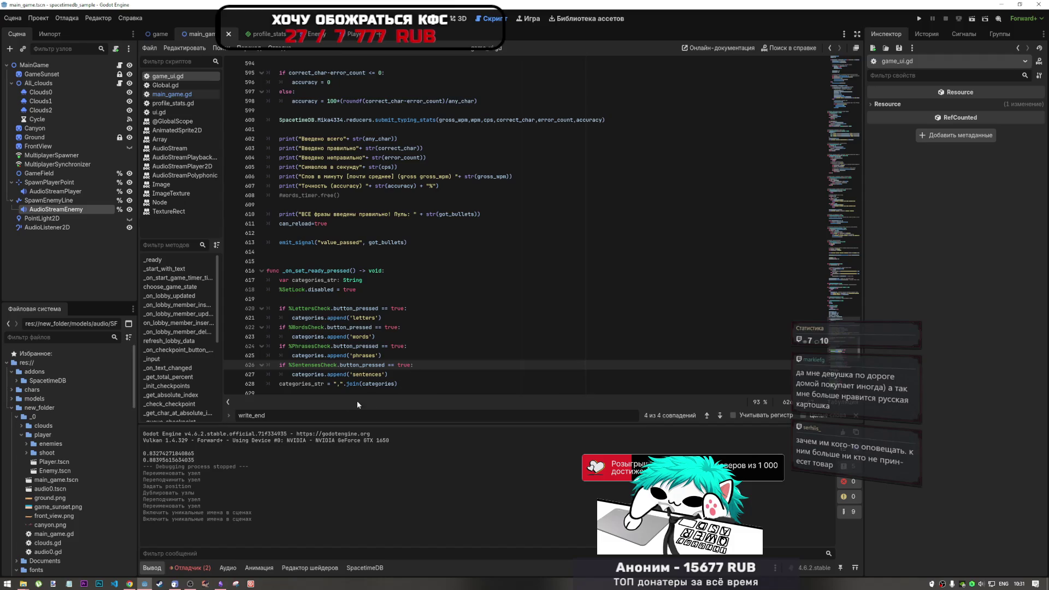
key(ctrl+f)
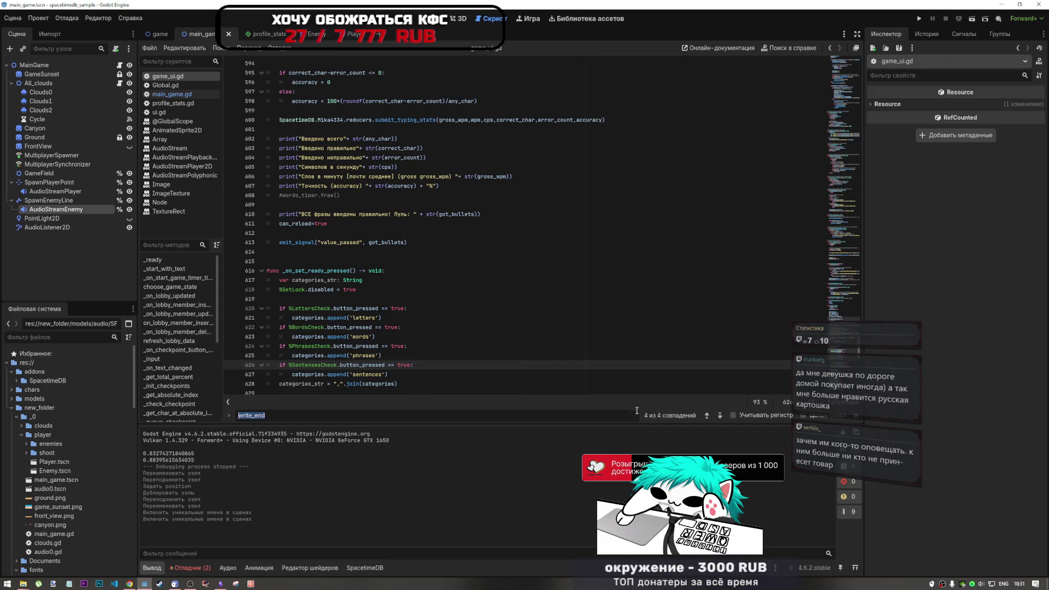
click(718, 415)
Cycle through the write_end matches on lines 423, 567 and the definition, back to 423.
click(717, 416)
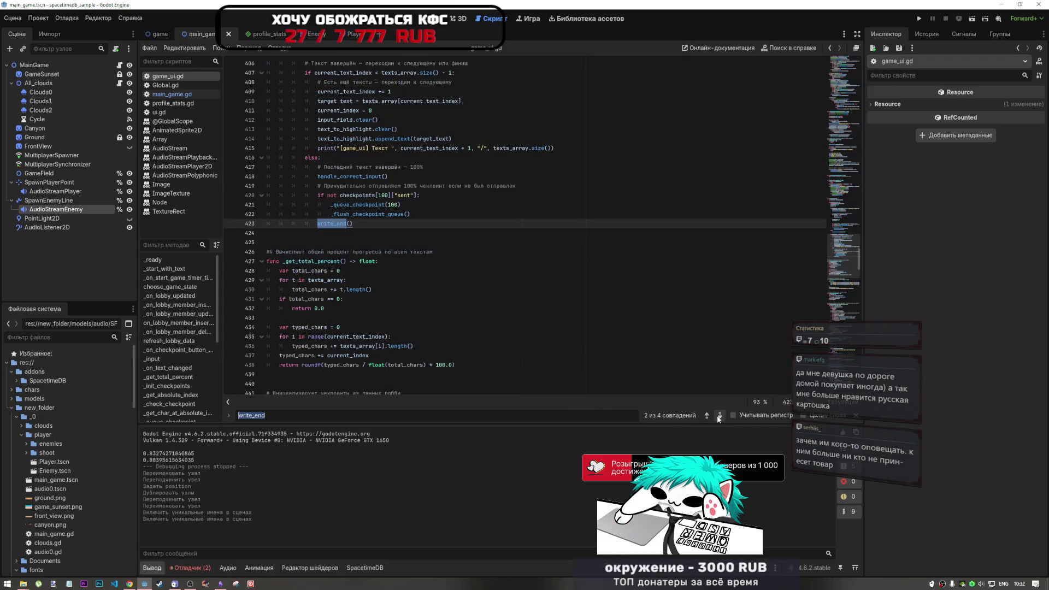
click(716, 415)
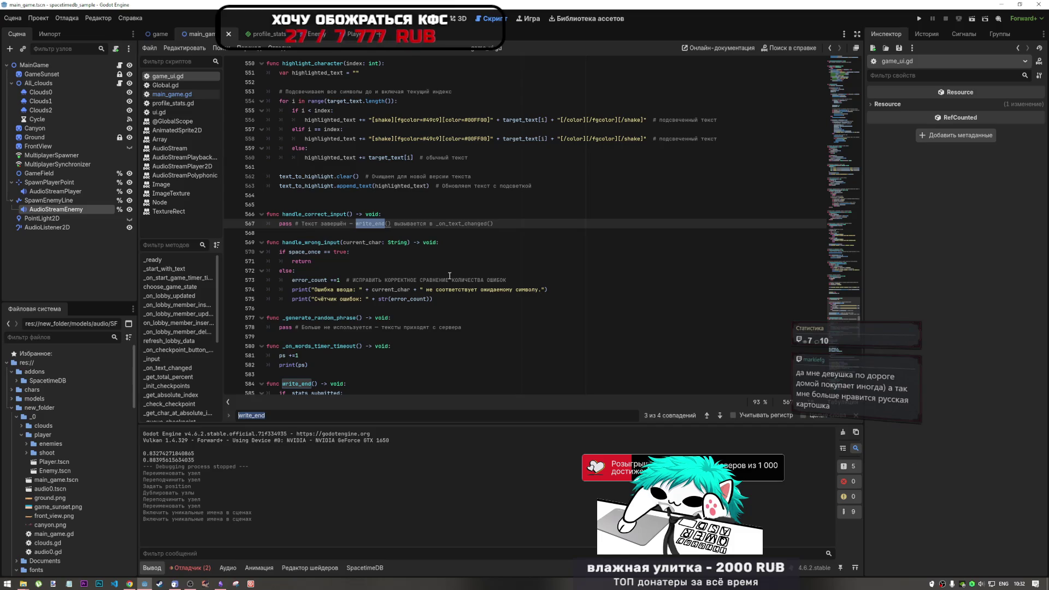
click(720, 415)
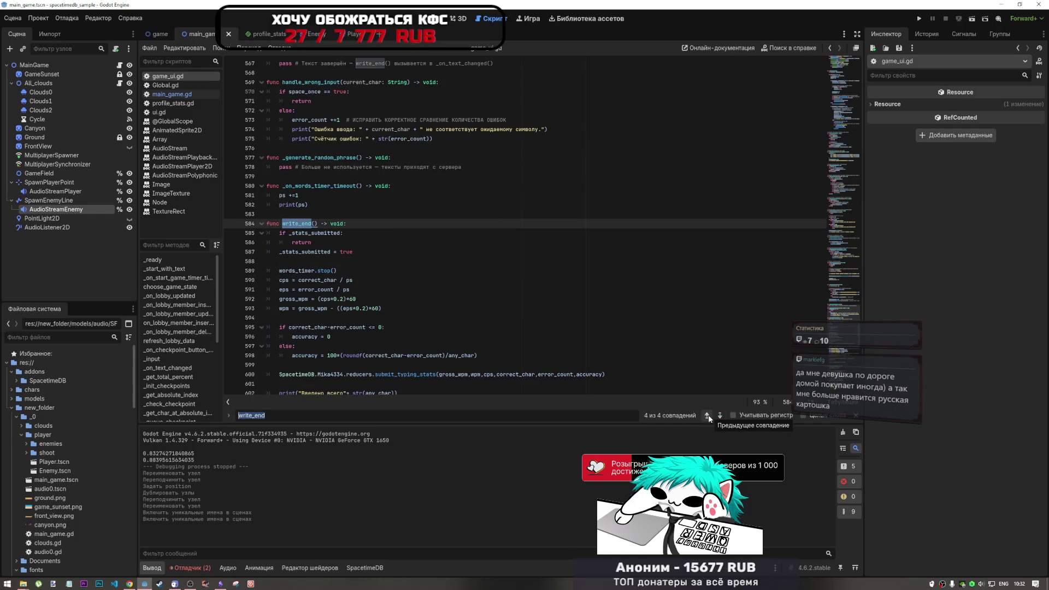
click(708, 416)
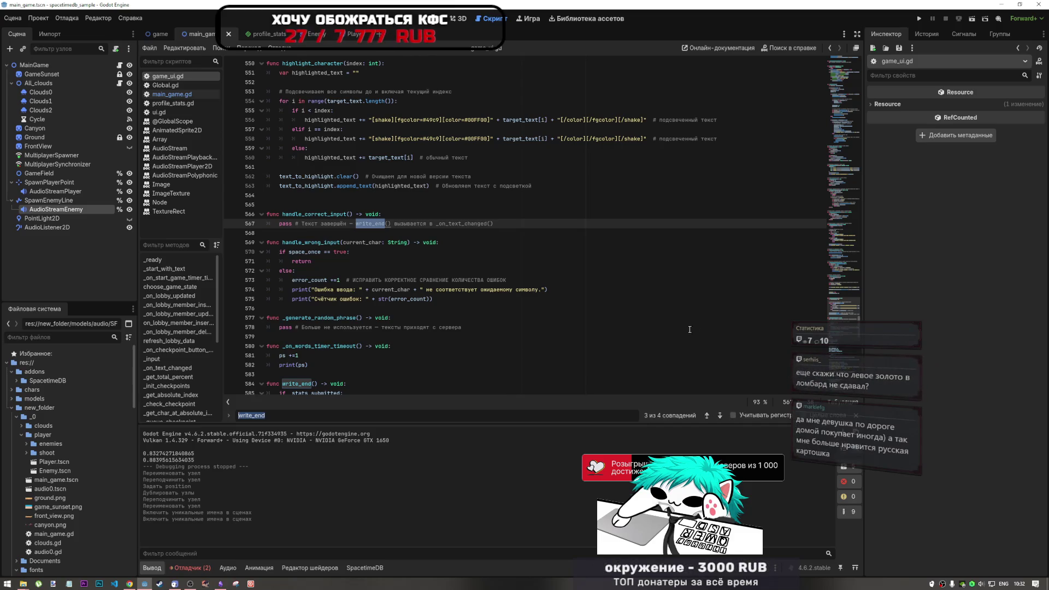
click(707, 416)
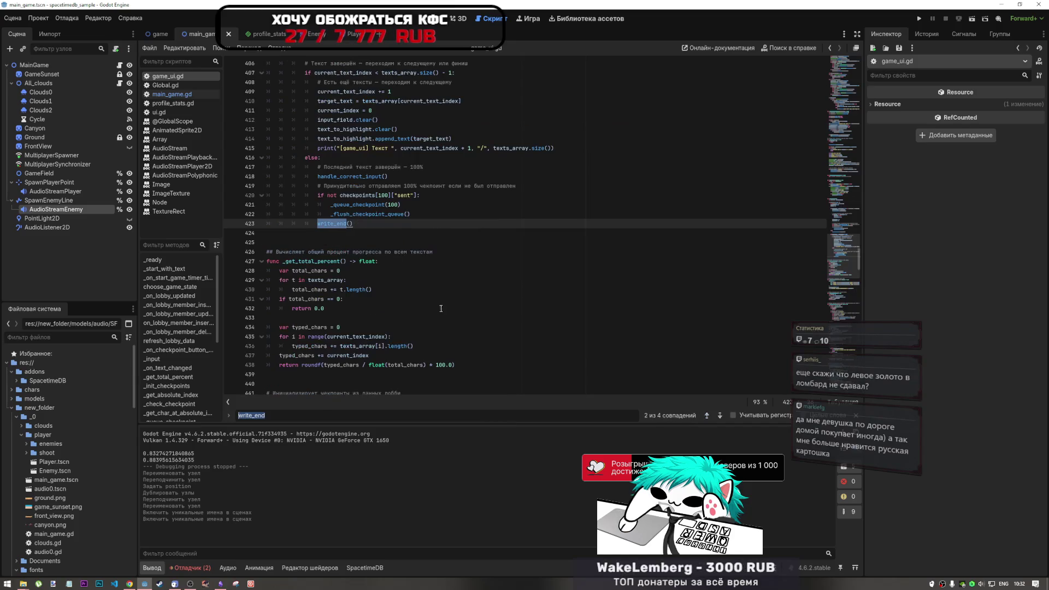
Select the write_end() call on line 423, then view and dismiss the Array documentation.
scroll(354, 220, up, 3)
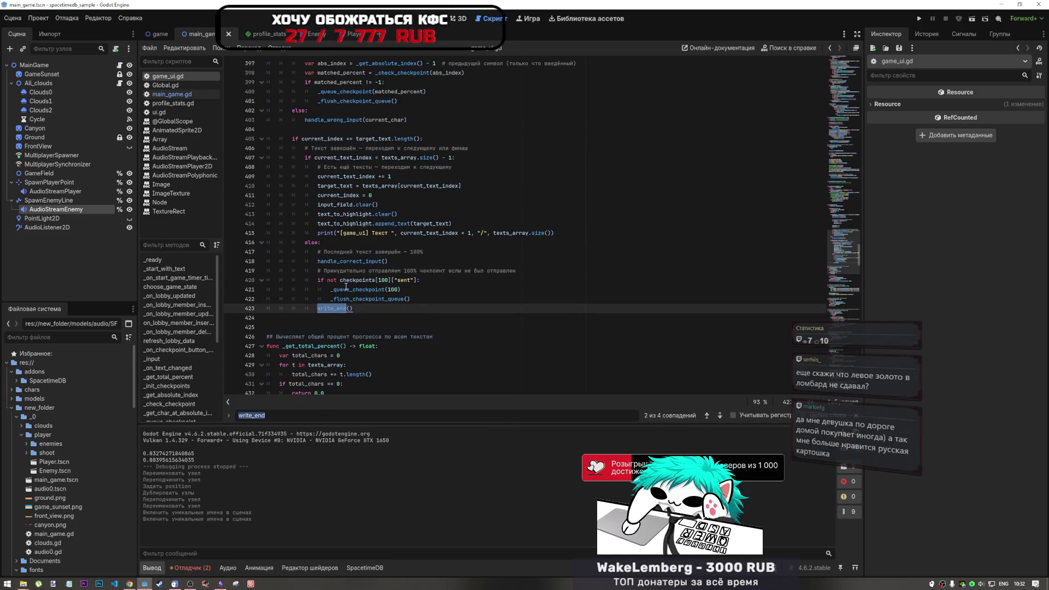
drag(355, 313, 327, 307)
drag(859, 248, 859, 29)
scroll(334, 282, down, 1)
mouse_move(334, 282)
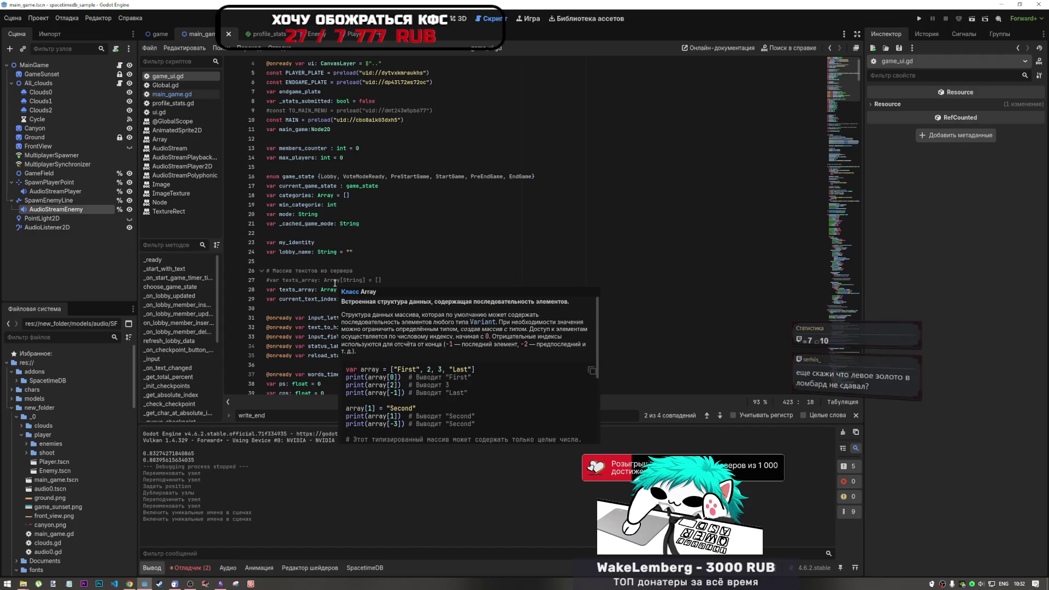
click(389, 270)
Search for 'finished' and move into the finished-state block at line 229.
scroll(389, 280, down, 1)
scroll(388, 280, down, 3)
key(ctrl+f)
text(finished)
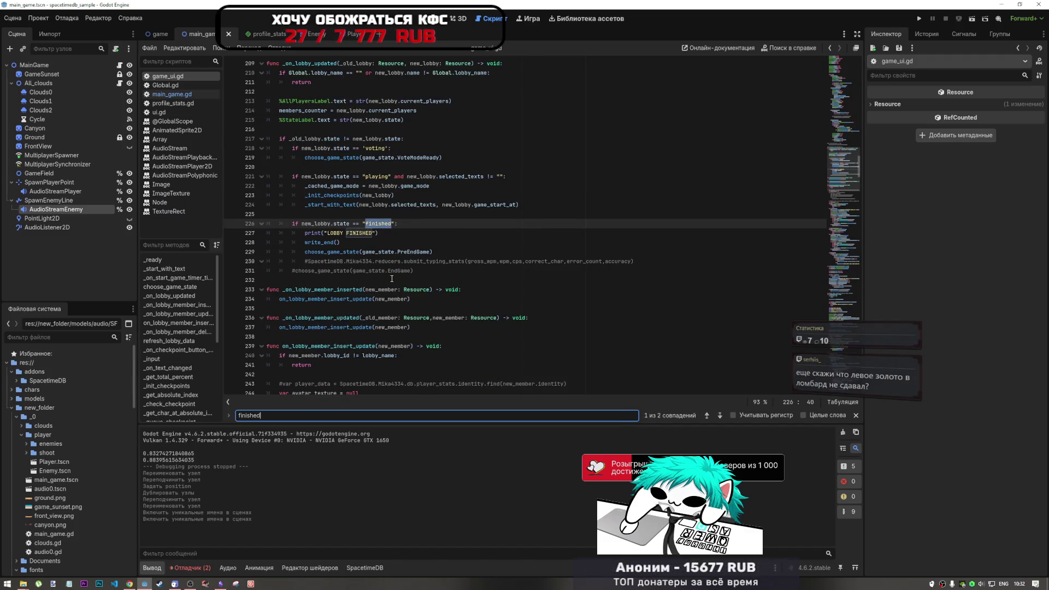
click(396, 251)
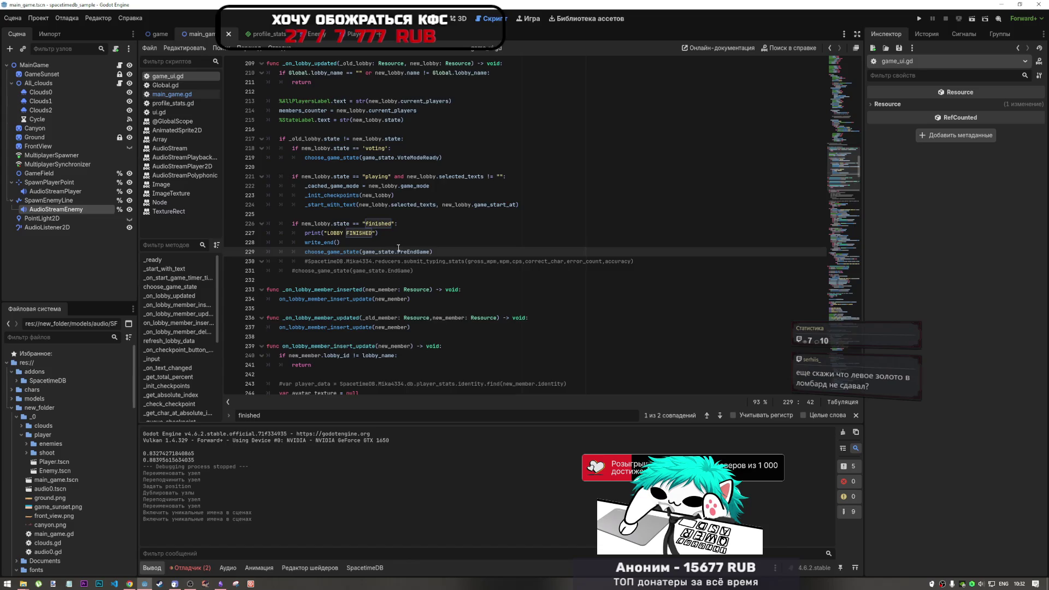
scroll(397, 250, up, 1)
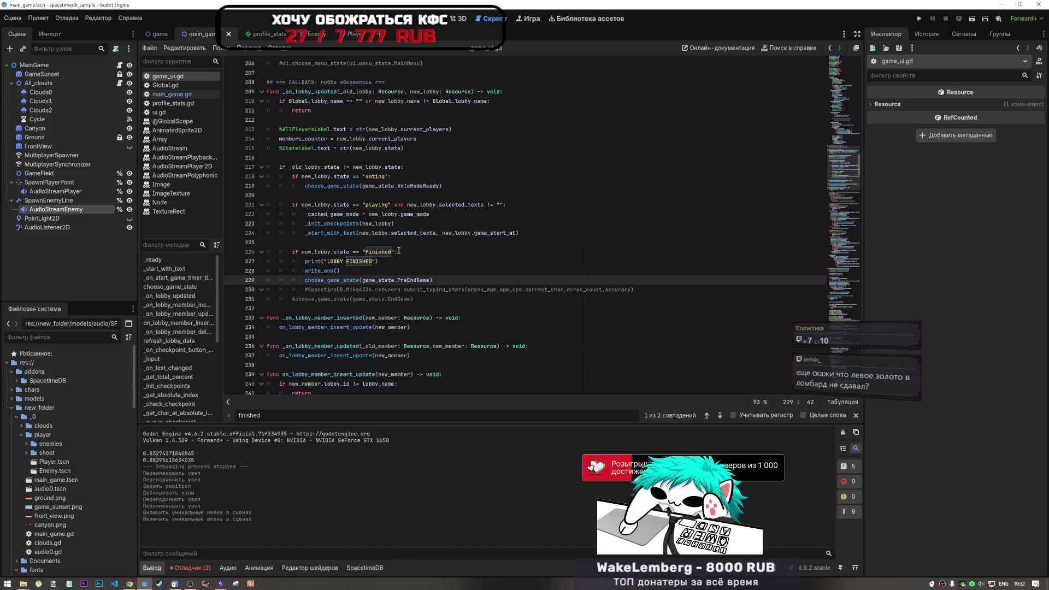
scroll(398, 250, up, 1)
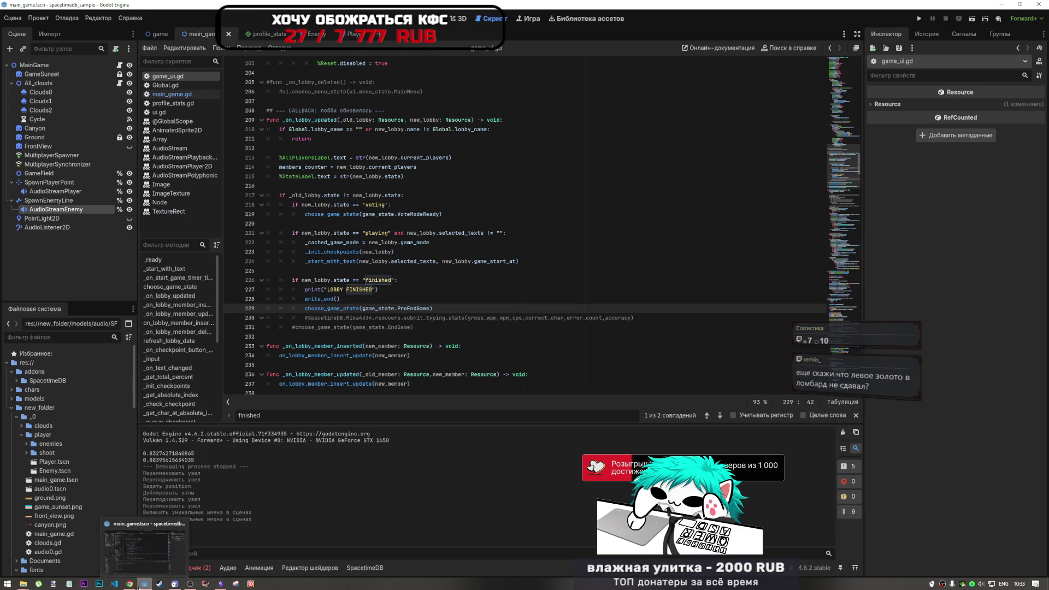
Select the on_lobby_member_insert_update call on line 237 and go to its definition.
click(352, 317)
scroll(350, 333, down, 2)
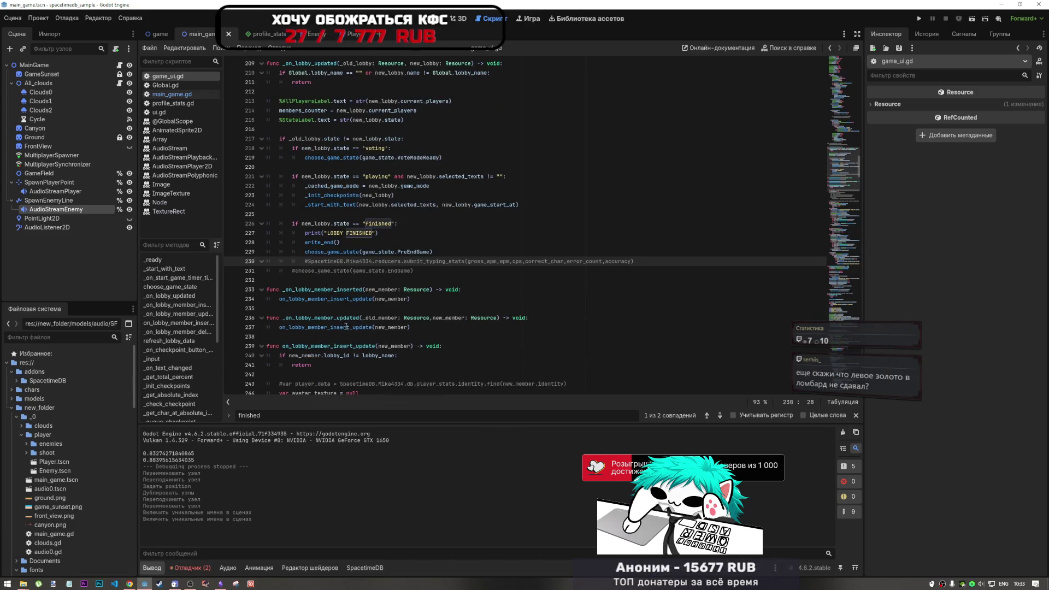
drag(427, 326, 282, 327)
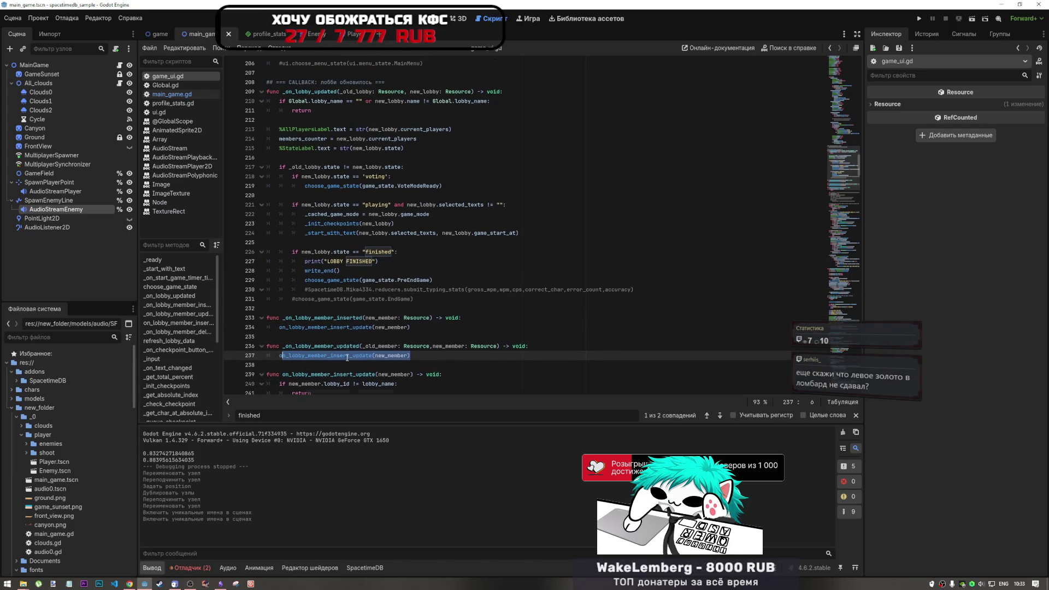
scroll(336, 212, up, 4)
scroll(336, 211, down, 10)
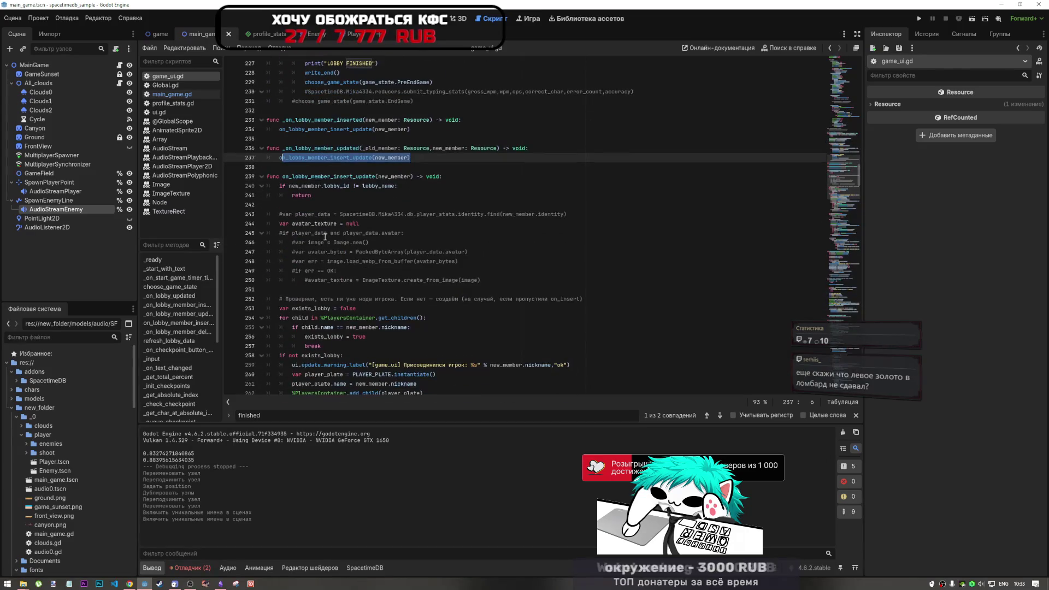
click(353, 177)
scroll(350, 235, down, 6)
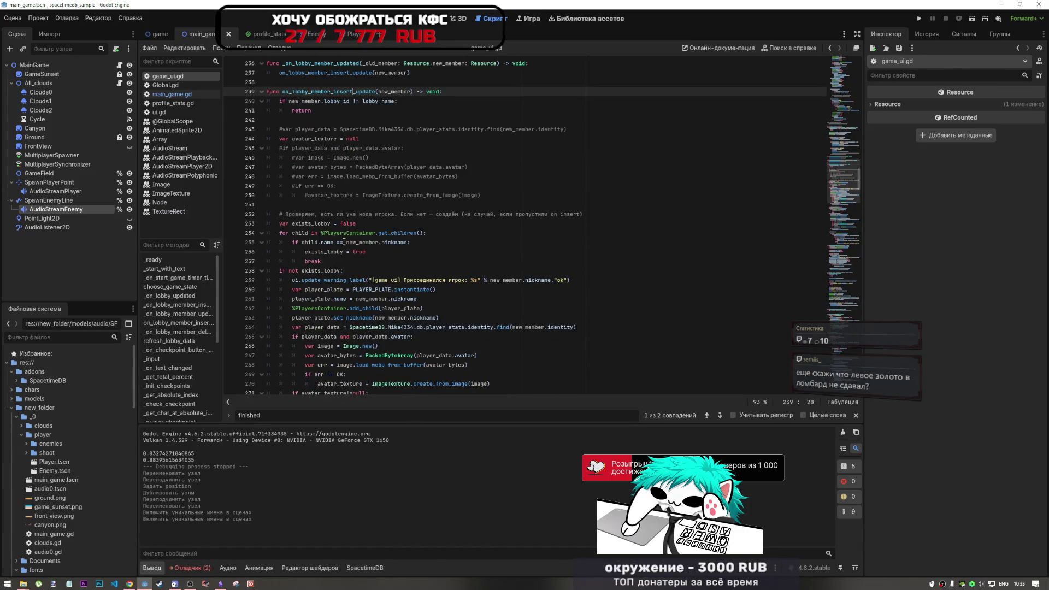
Scroll down to line 297 and select new_member.wl in the endgame plate setup.
scroll(343, 244, down, 5)
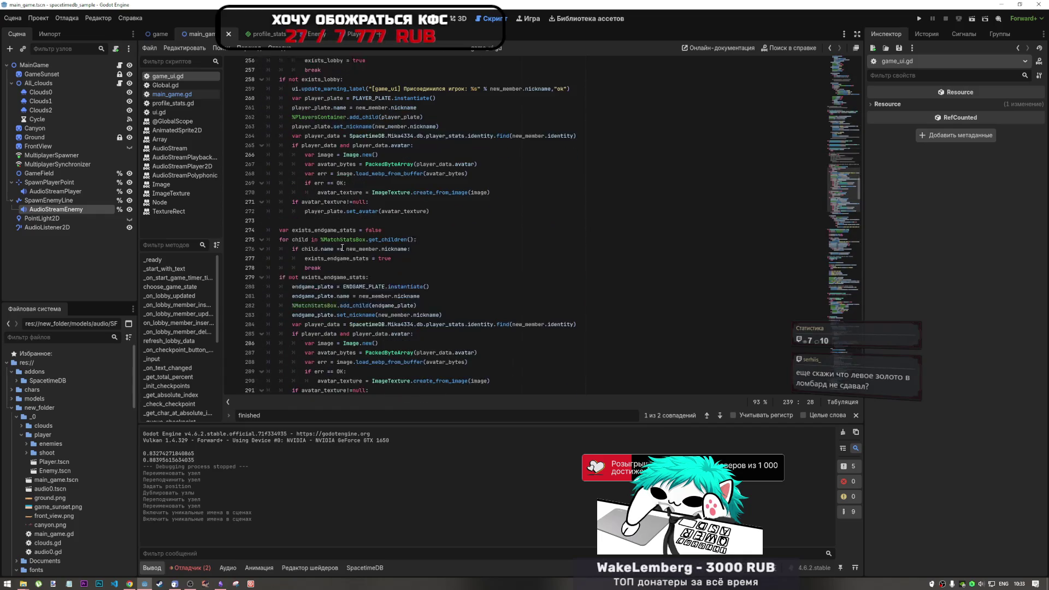
scroll(340, 250, down, 1)
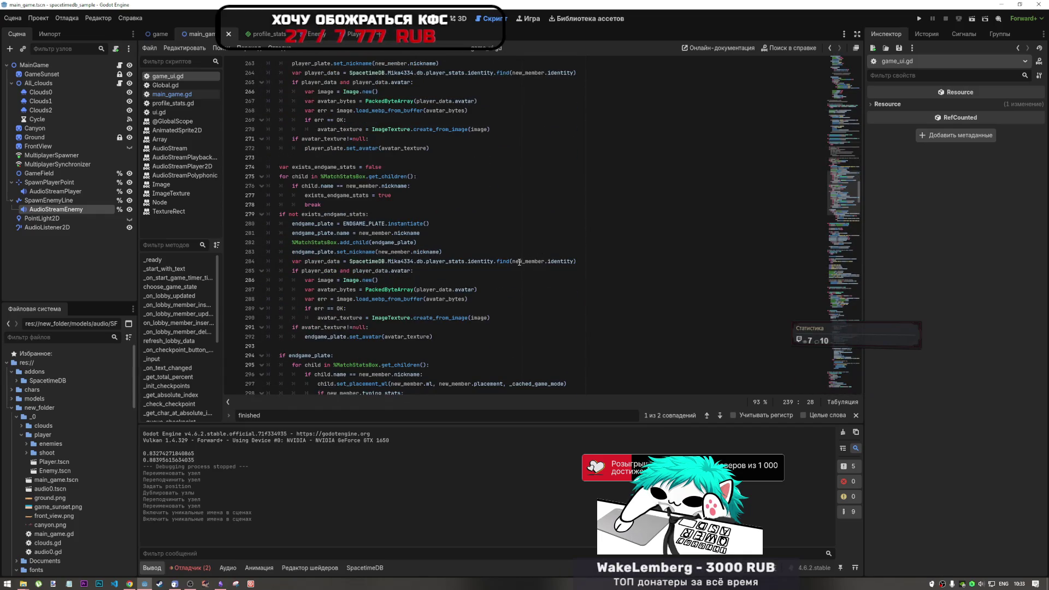
scroll(492, 273, down, 6)
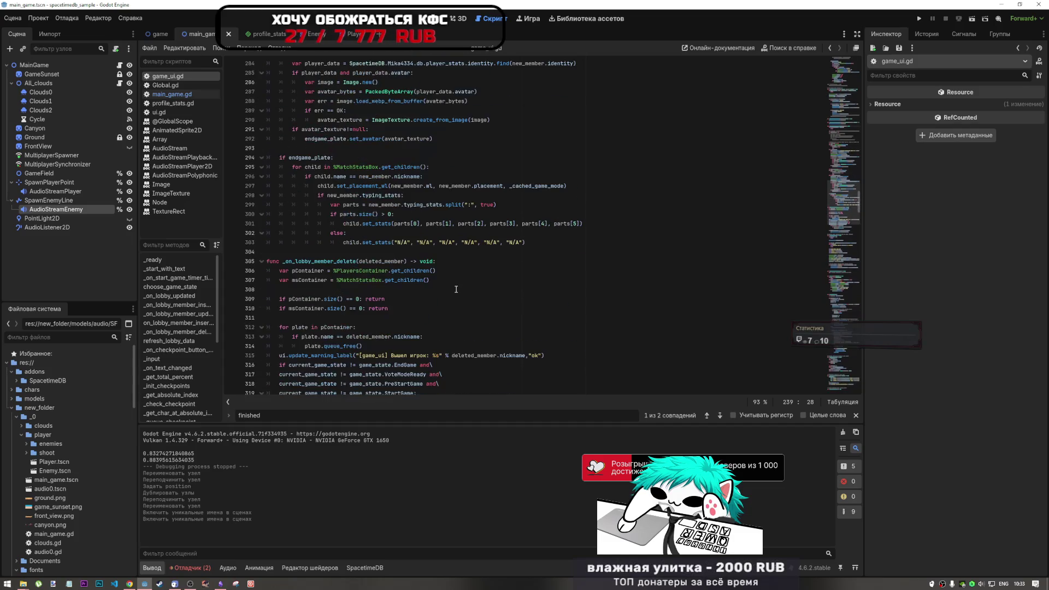
scroll(456, 289, up, 1)
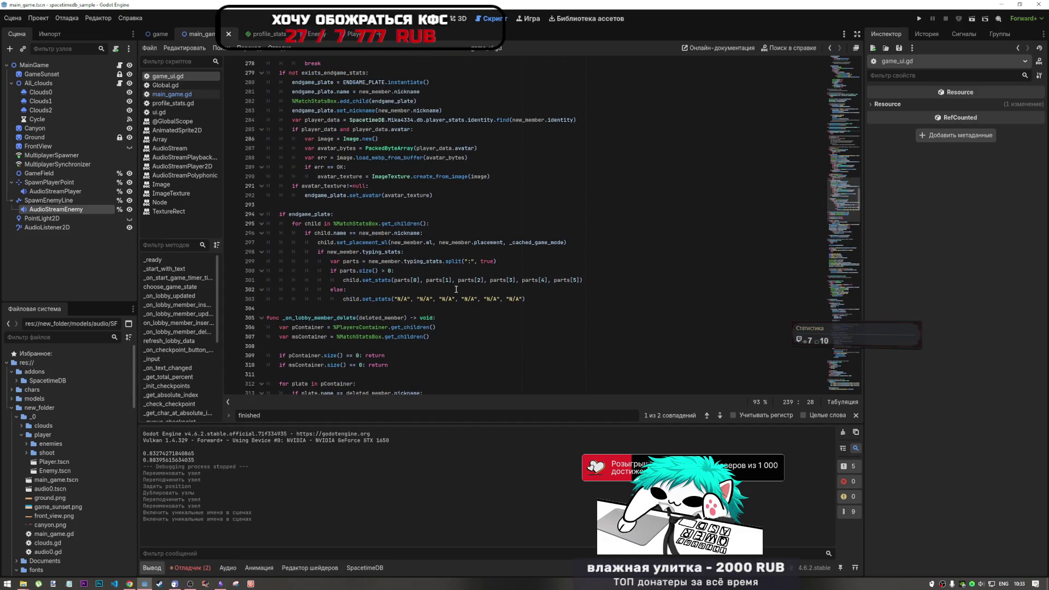
double_click(429, 242)
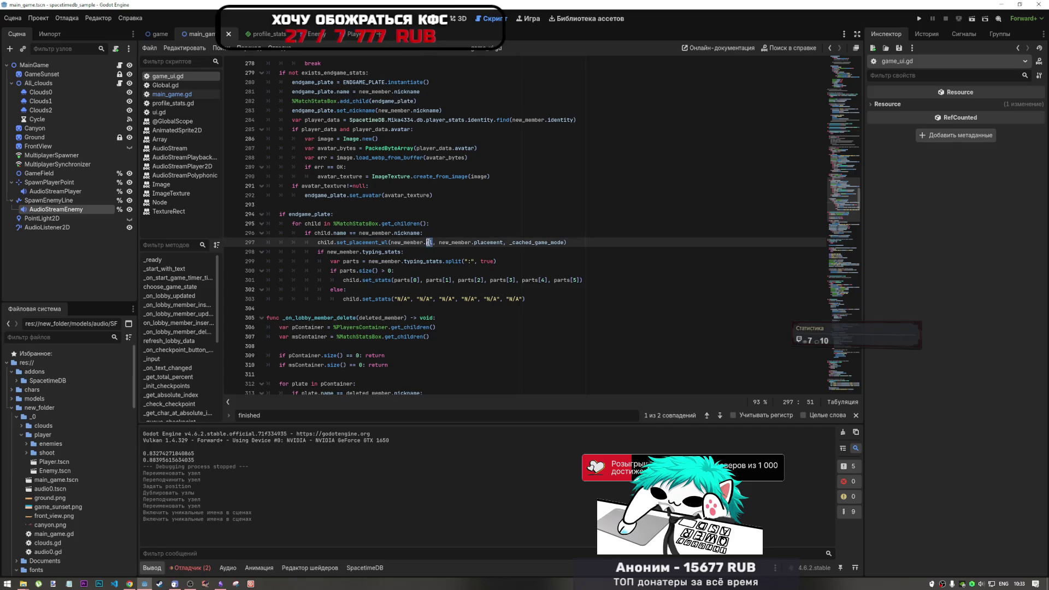
drag(429, 242, 390, 242)
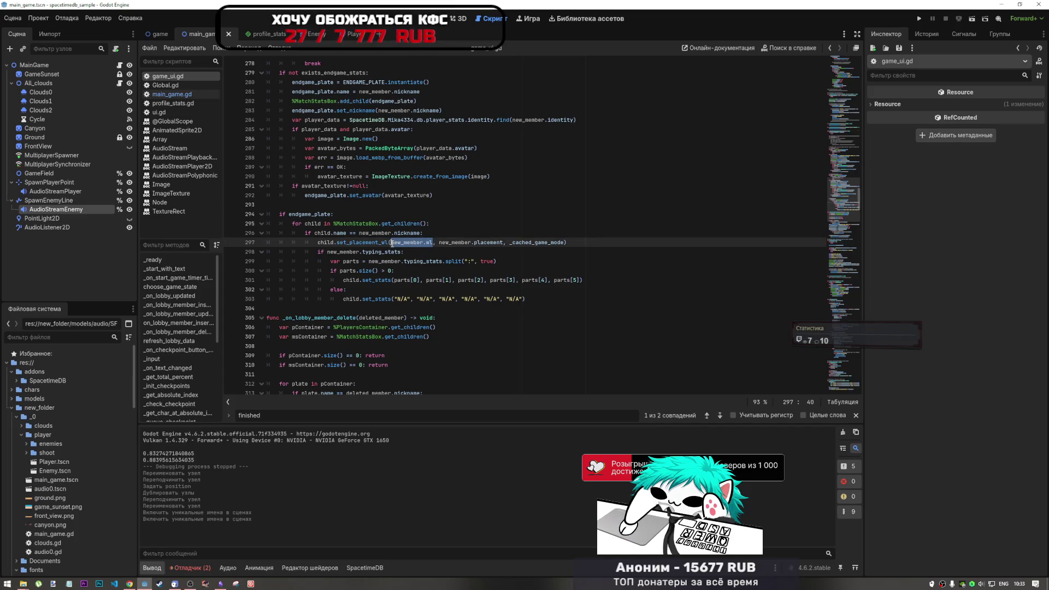
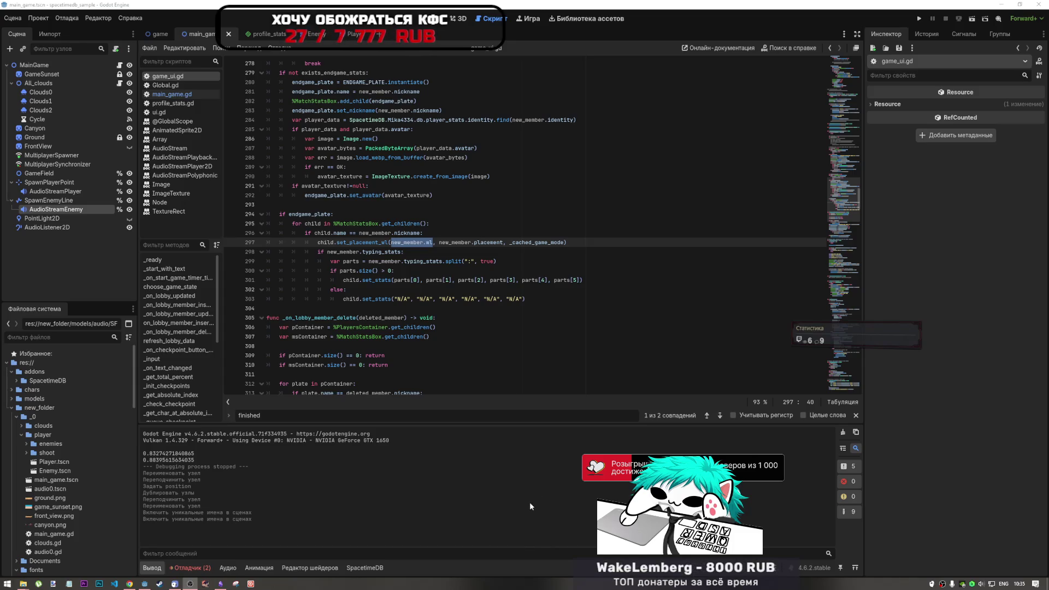
Inspect the set_placement_wl call on line 297 and highlight its wl argument.
click(573, 317)
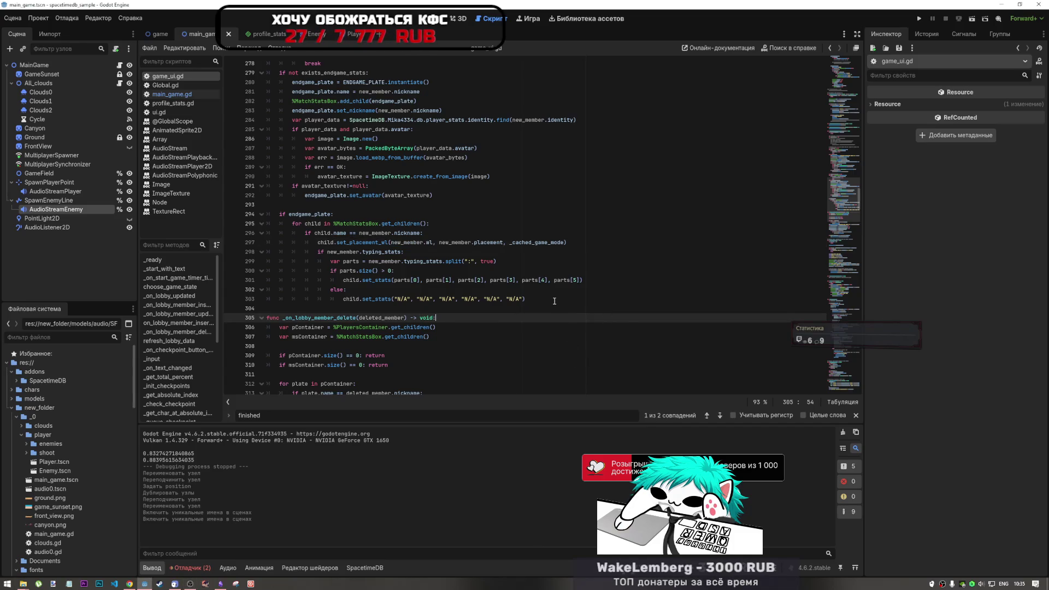
click(517, 289)
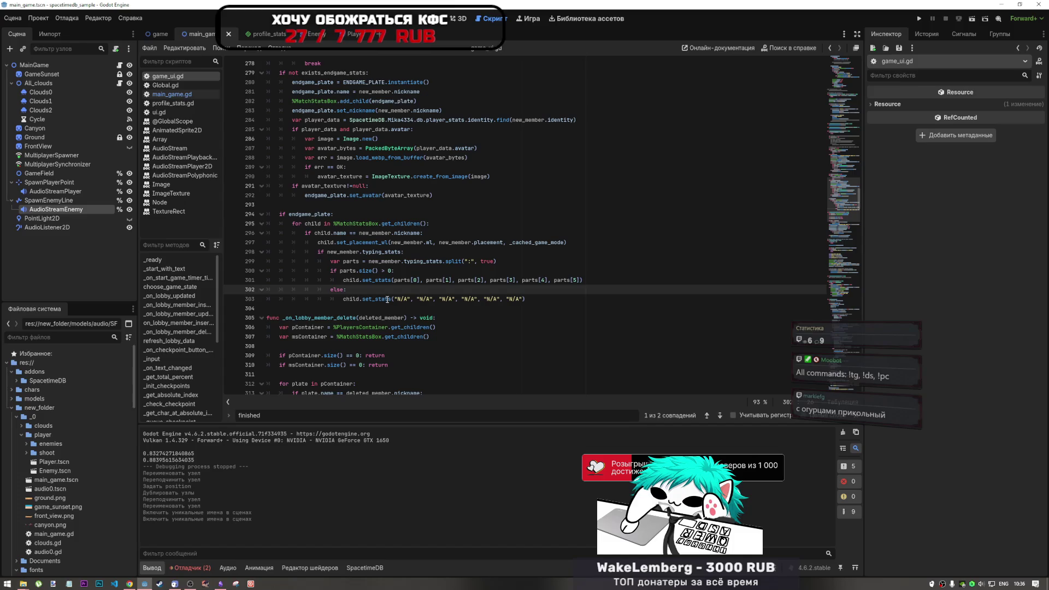
scroll(388, 299, down, 2)
scroll(382, 300, up, 2)
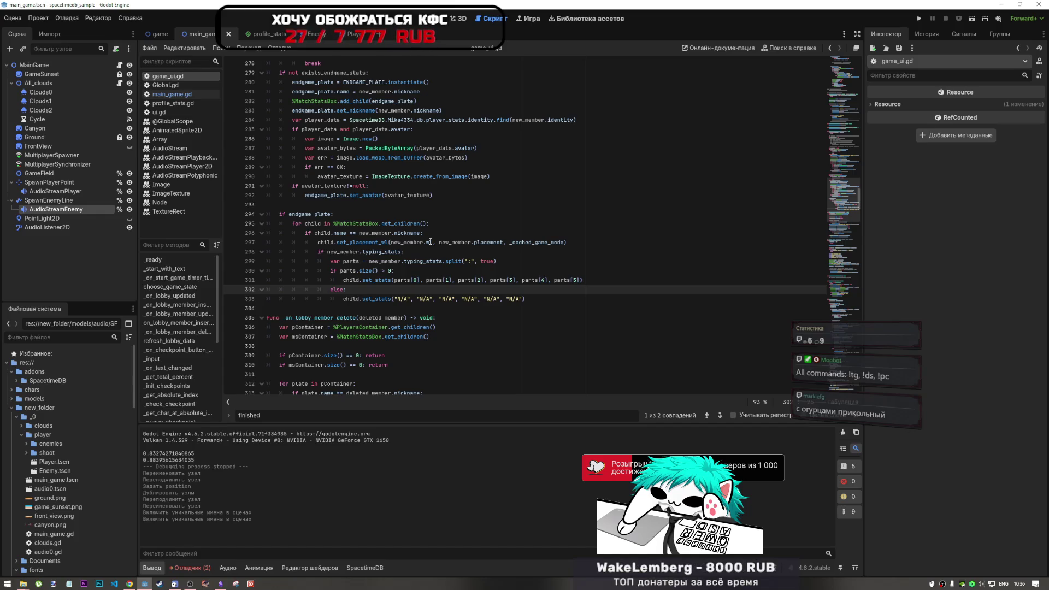
click(436, 242)
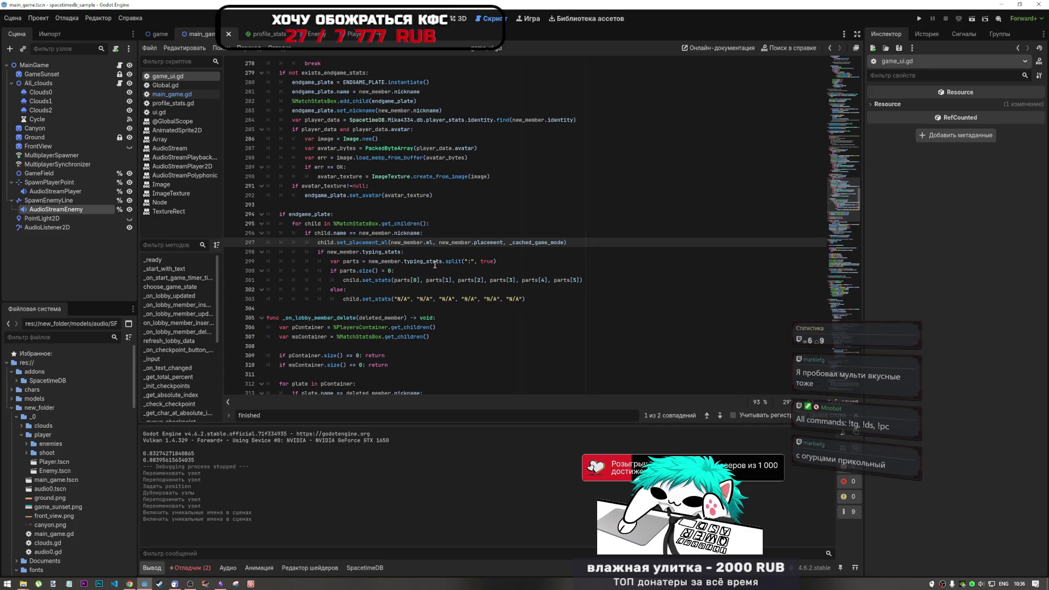
key(Down)
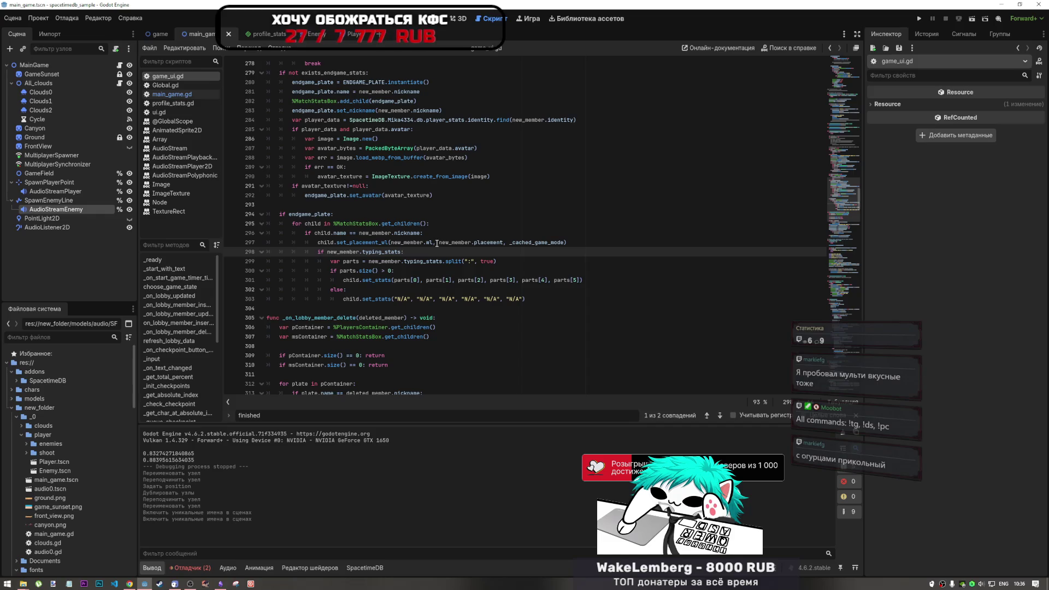
click(434, 244)
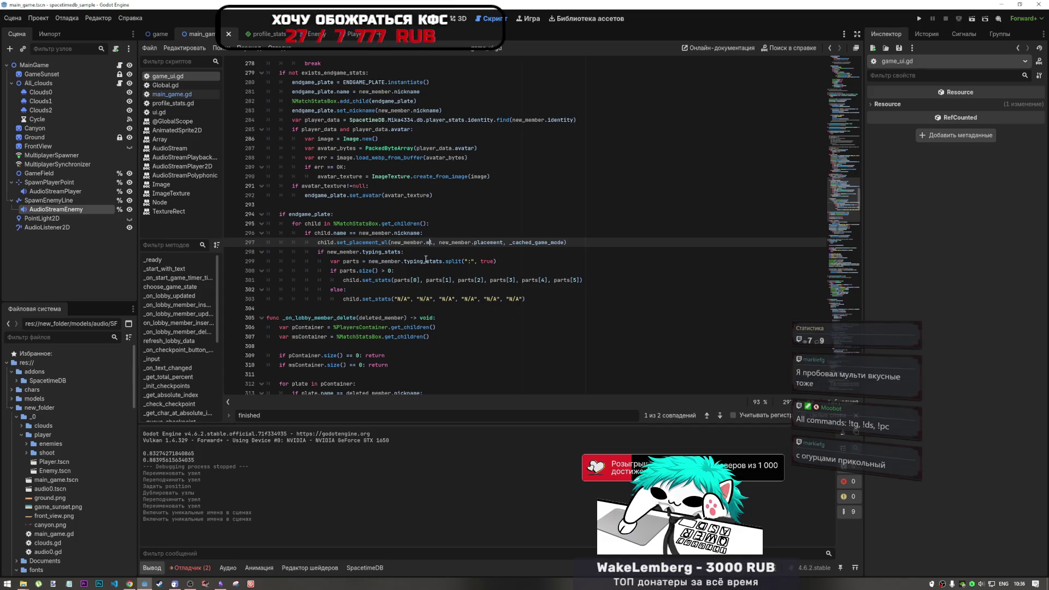
drag(502, 242, 391, 243)
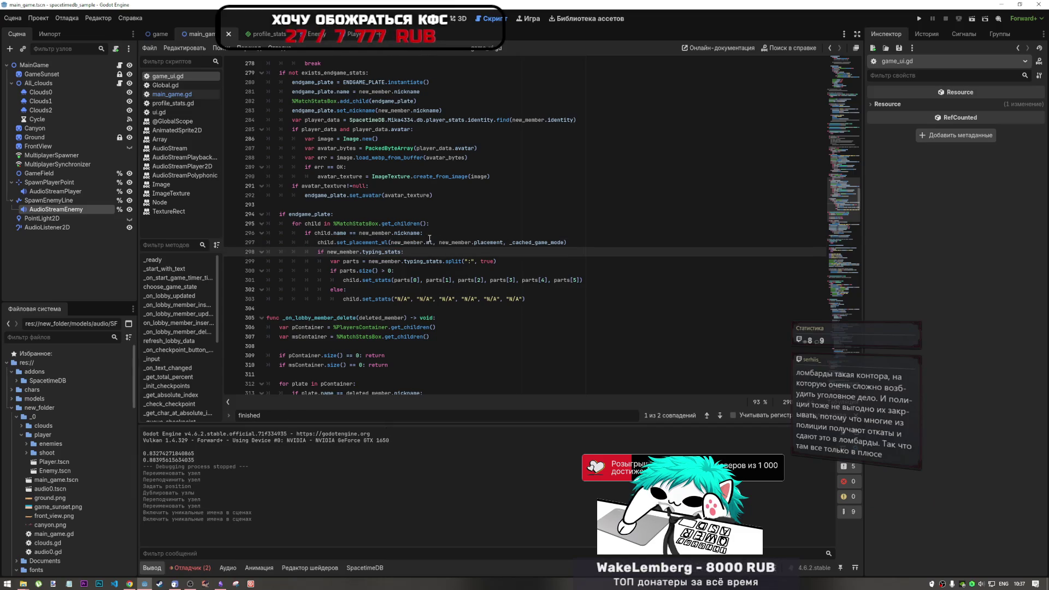
drag(432, 241, 390, 242)
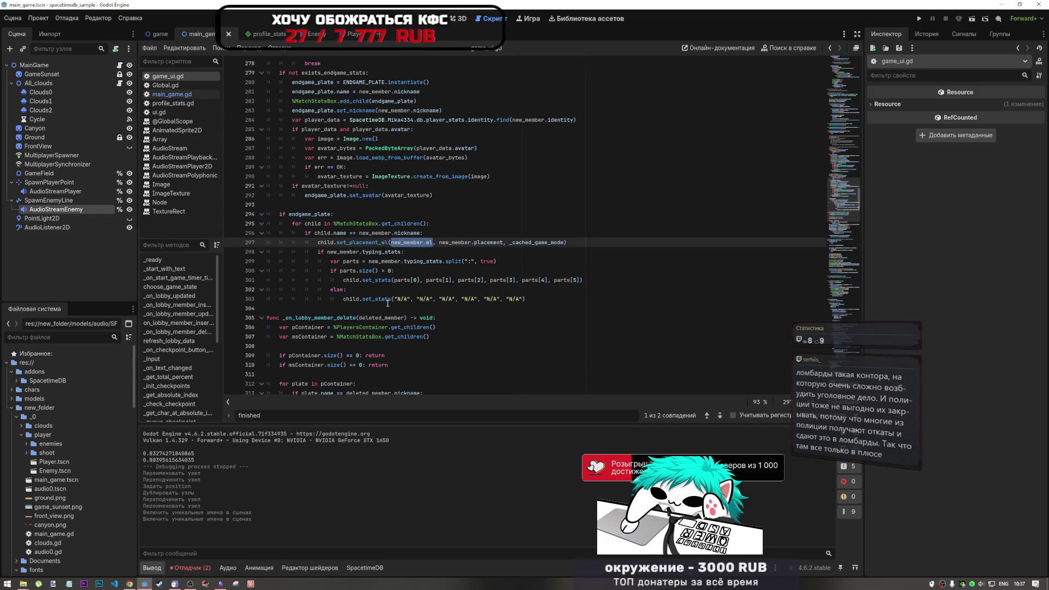
click(544, 299)
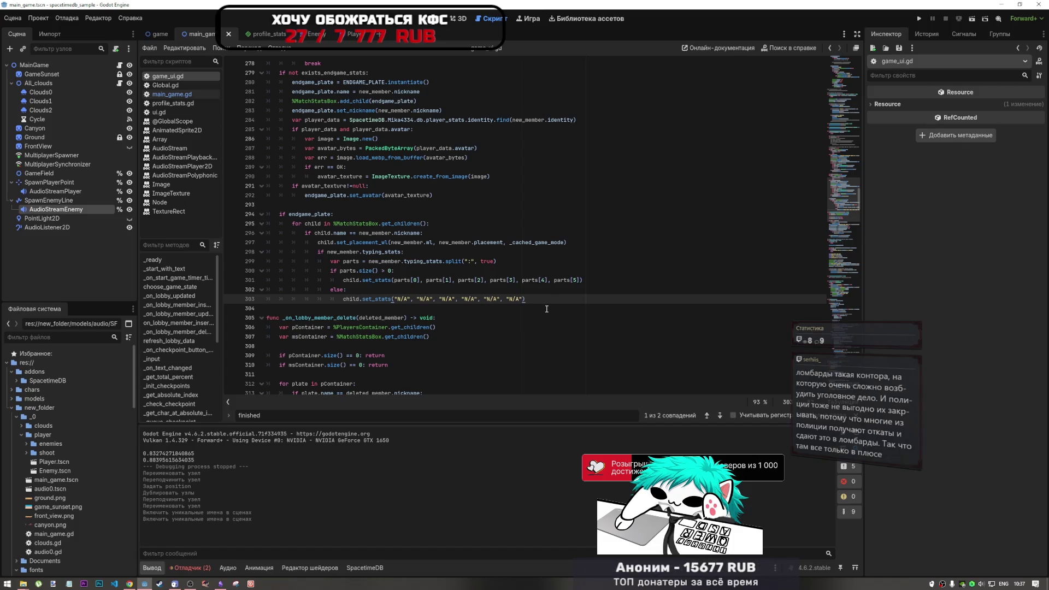
Highlight stats in the player_stats lookup, then new_member.wl on line 297.
scroll(506, 138, up, 3)
scroll(505, 138, up, 6)
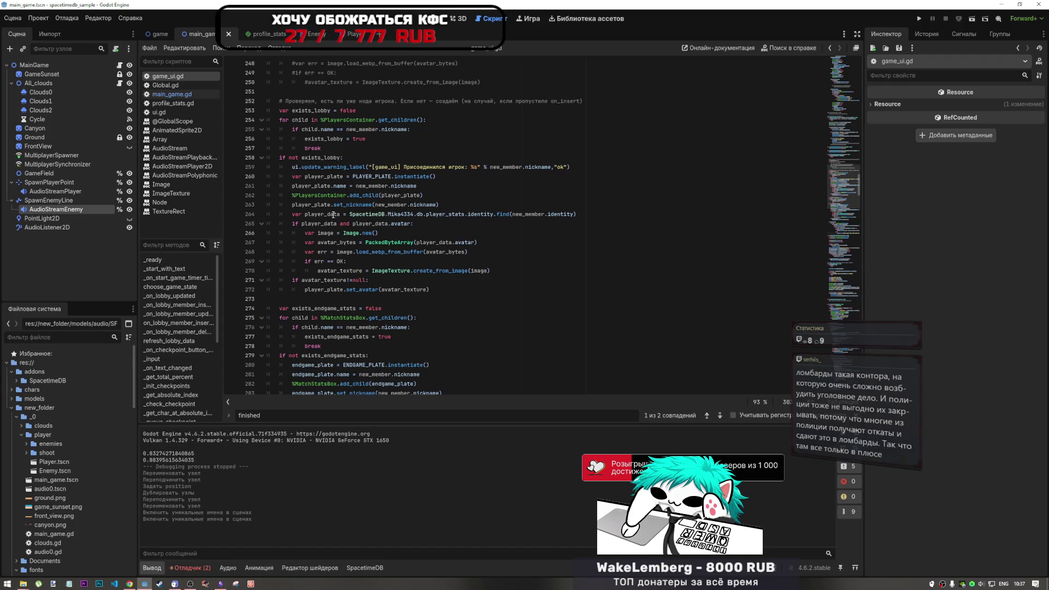
scroll(337, 213, down, 3)
scroll(336, 214, down, 6)
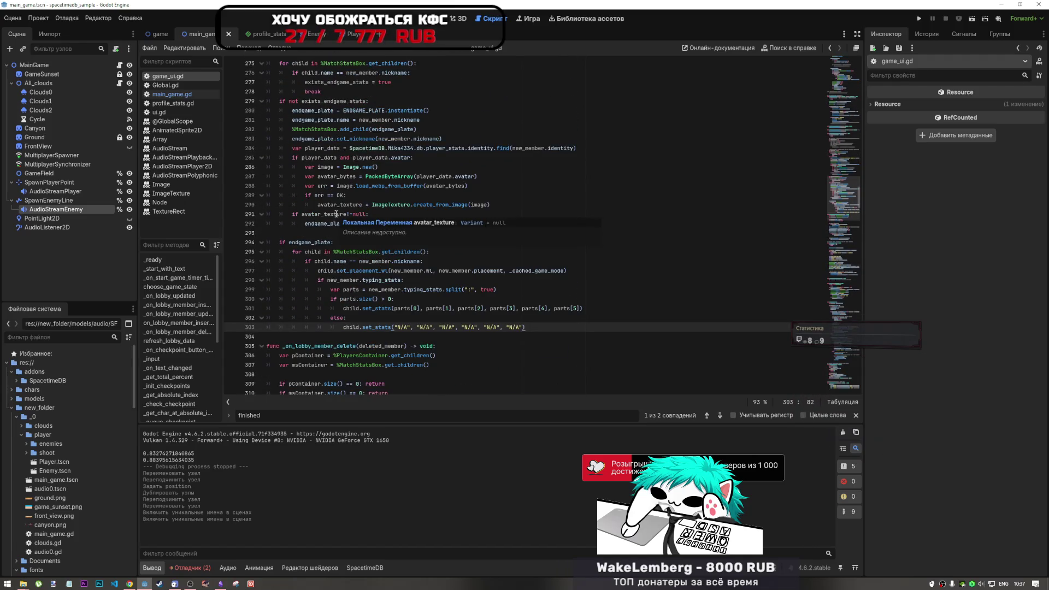
drag(452, 148, 517, 150)
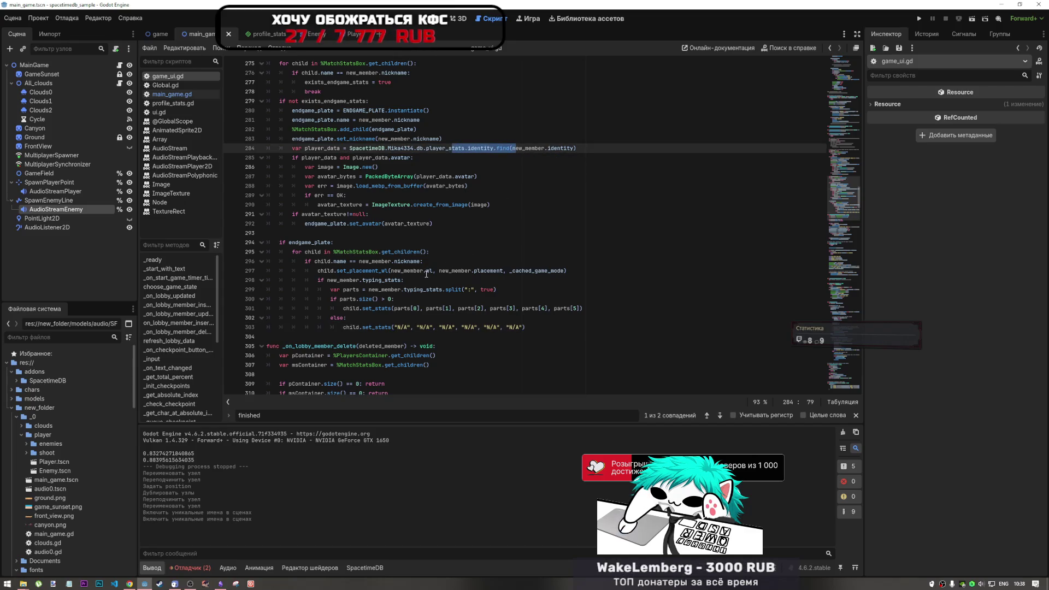
drag(433, 272, 390, 272)
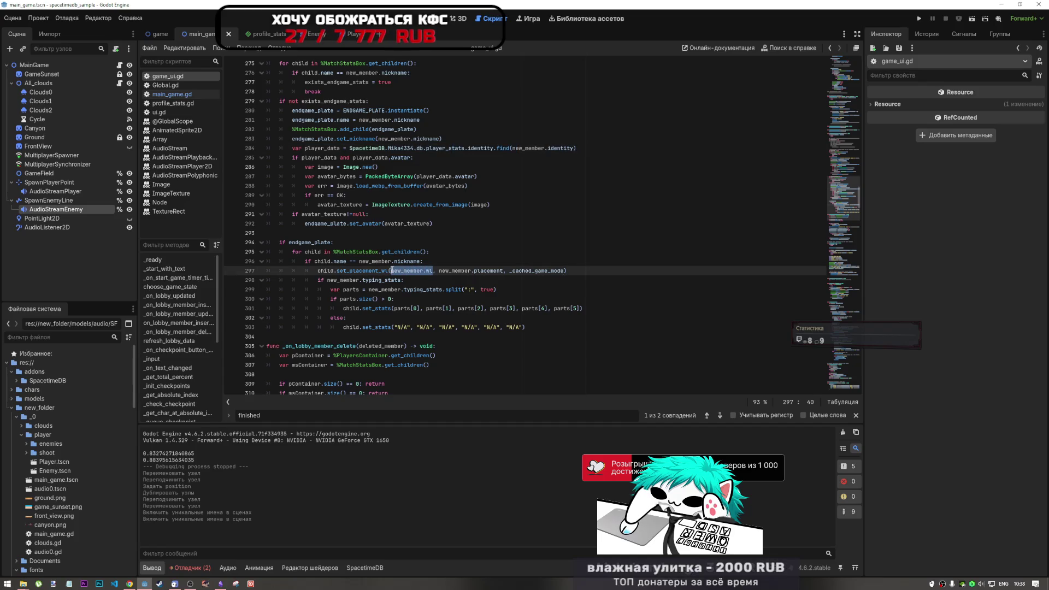
scroll(395, 273, up, 10)
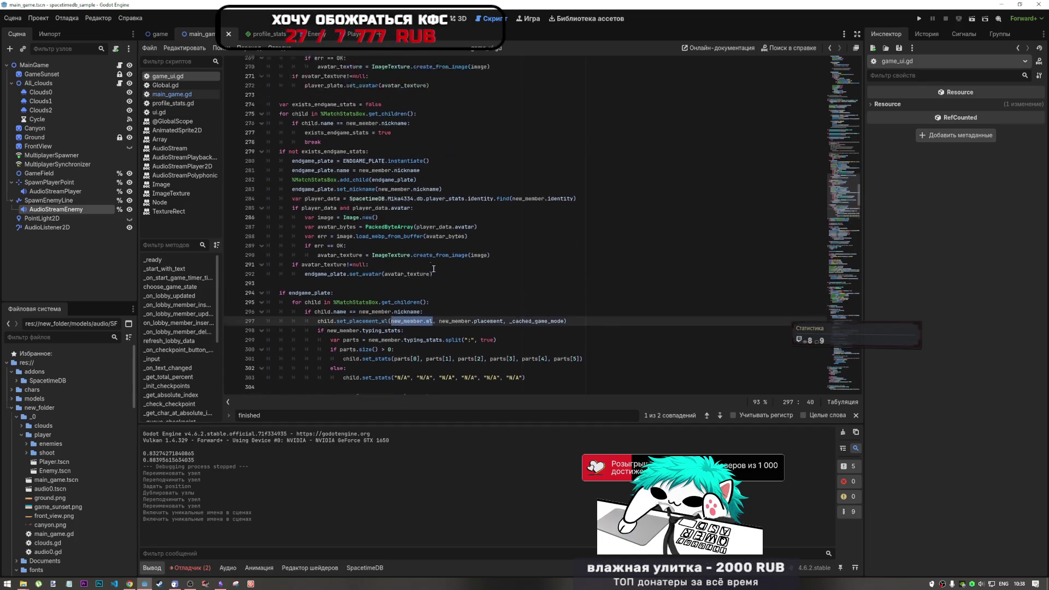
scroll(427, 266, down, 4)
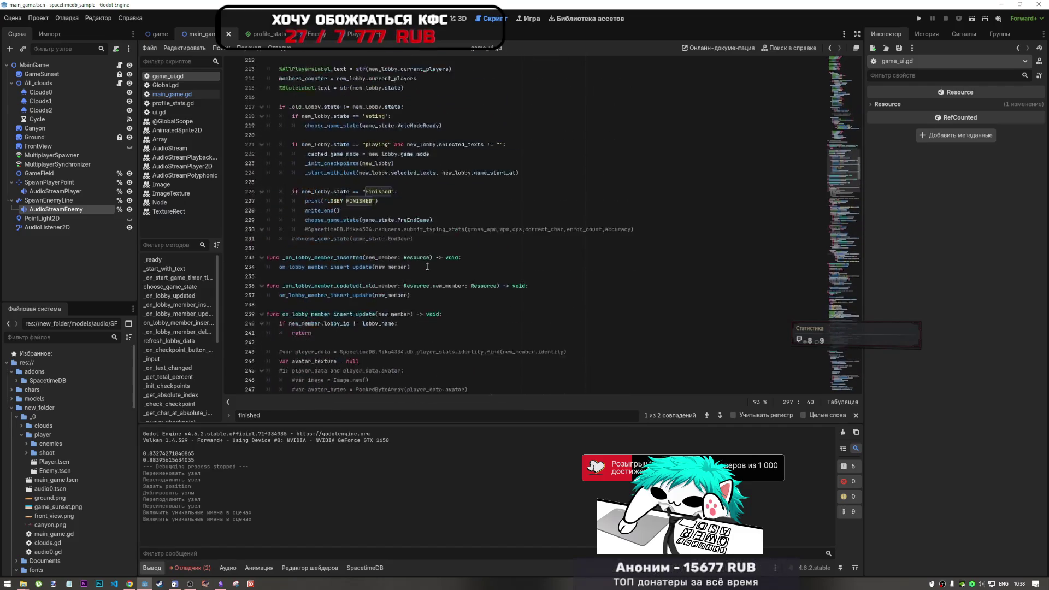
scroll(421, 261, down, 4)
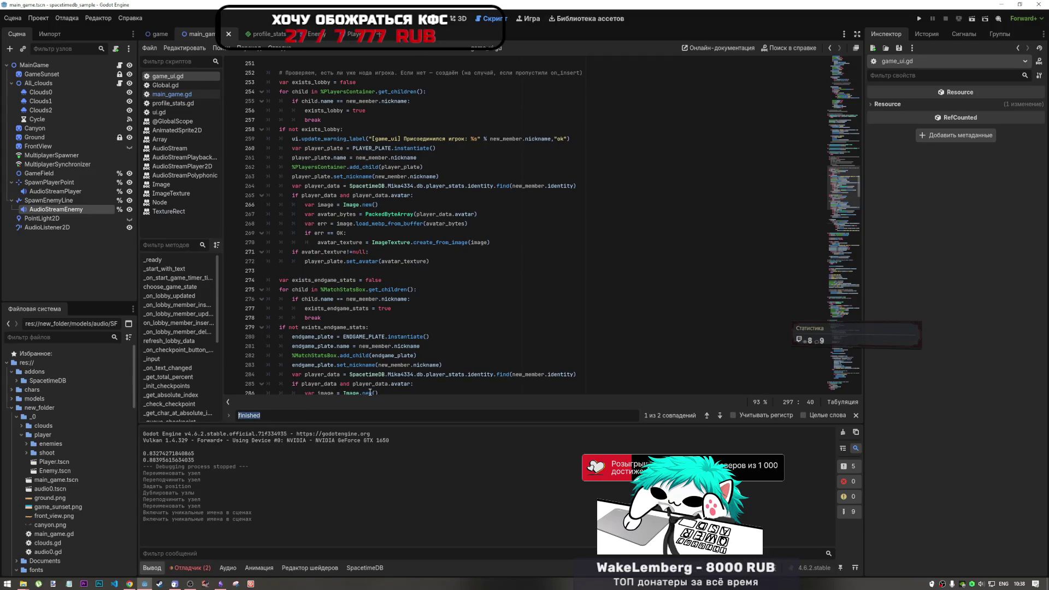
scroll(343, 376, down, 10)
Scroll through the _on_lobby_member_delete function.
click(286, 223)
scroll(172, 334, down, 3)
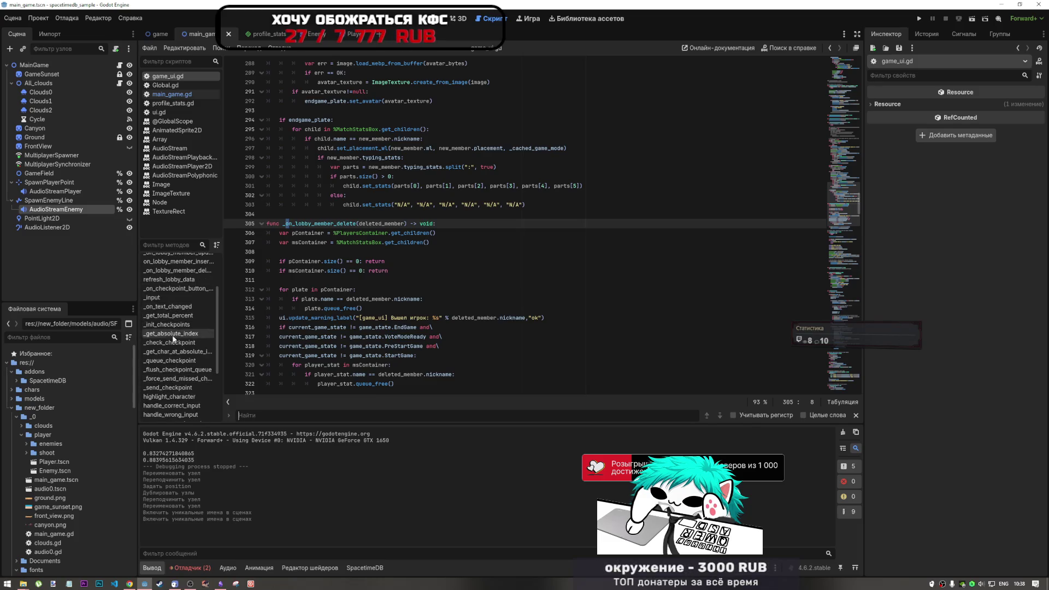
scroll(170, 377, down, 4)
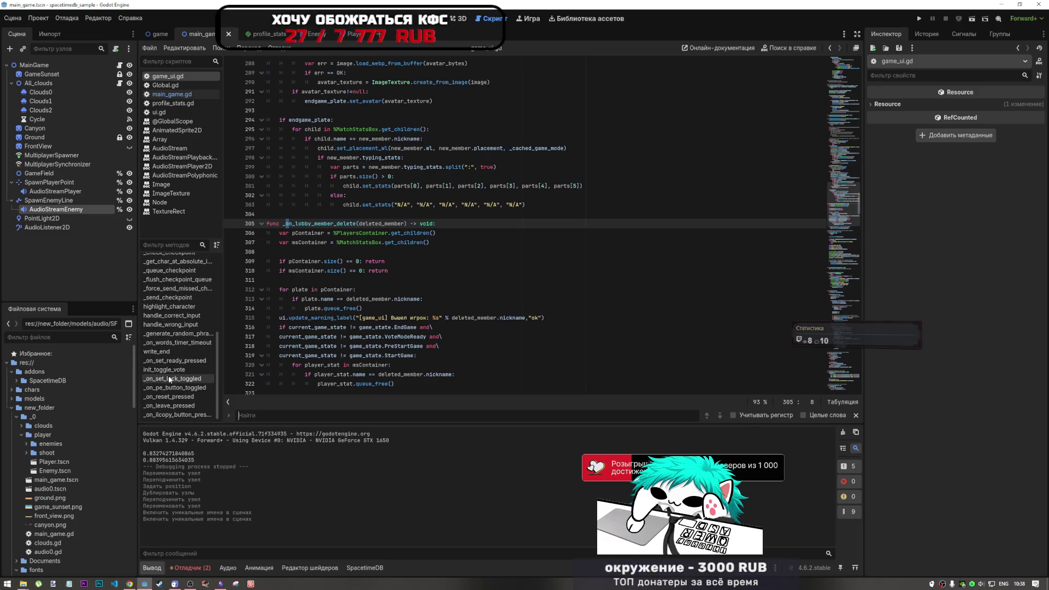
scroll(175, 383, up, 3)
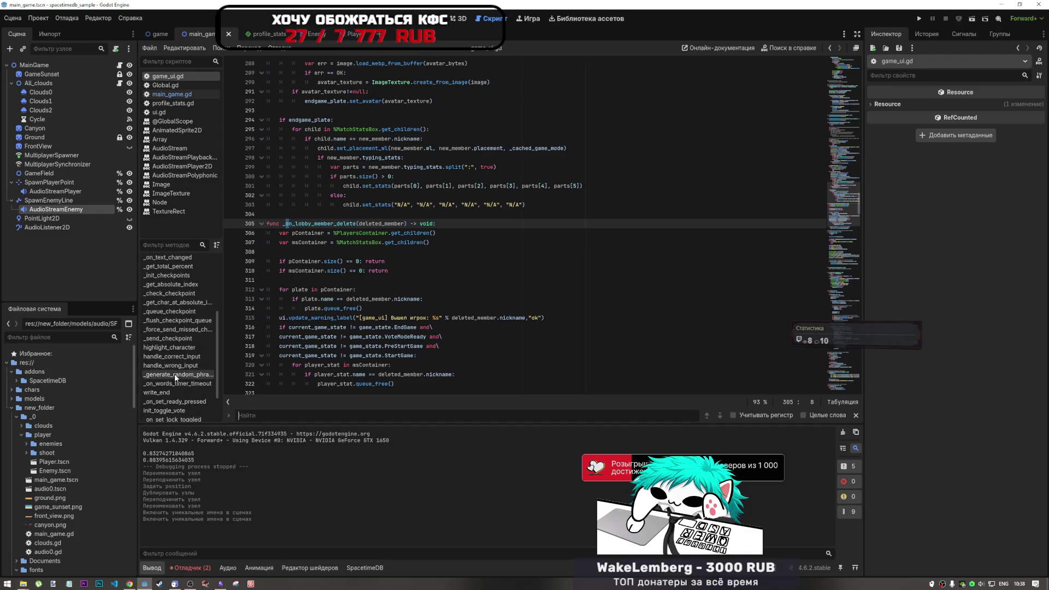
scroll(174, 361, up, 2)
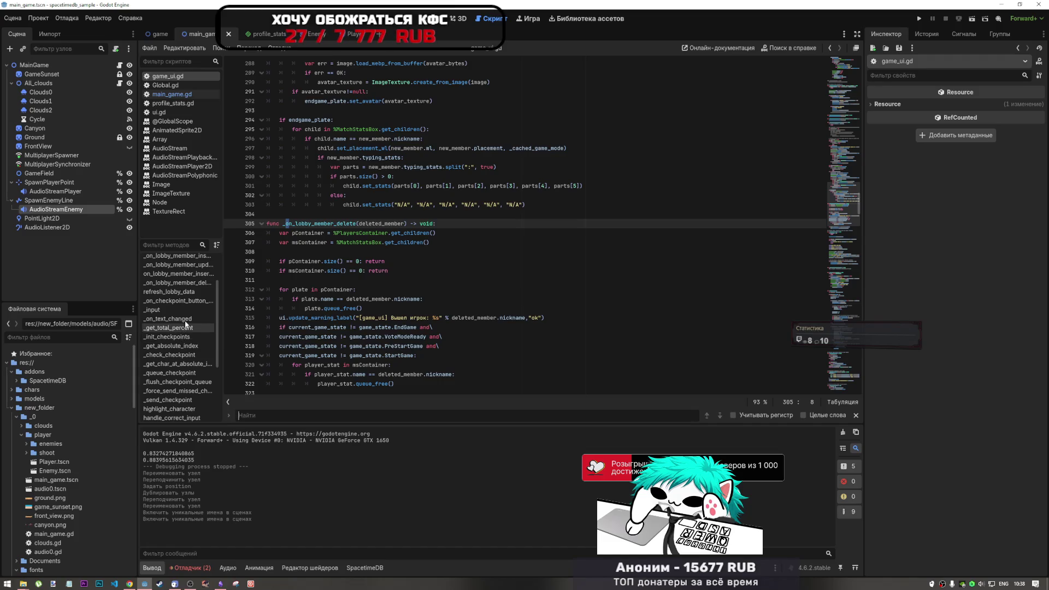
scroll(183, 320, up, 3)
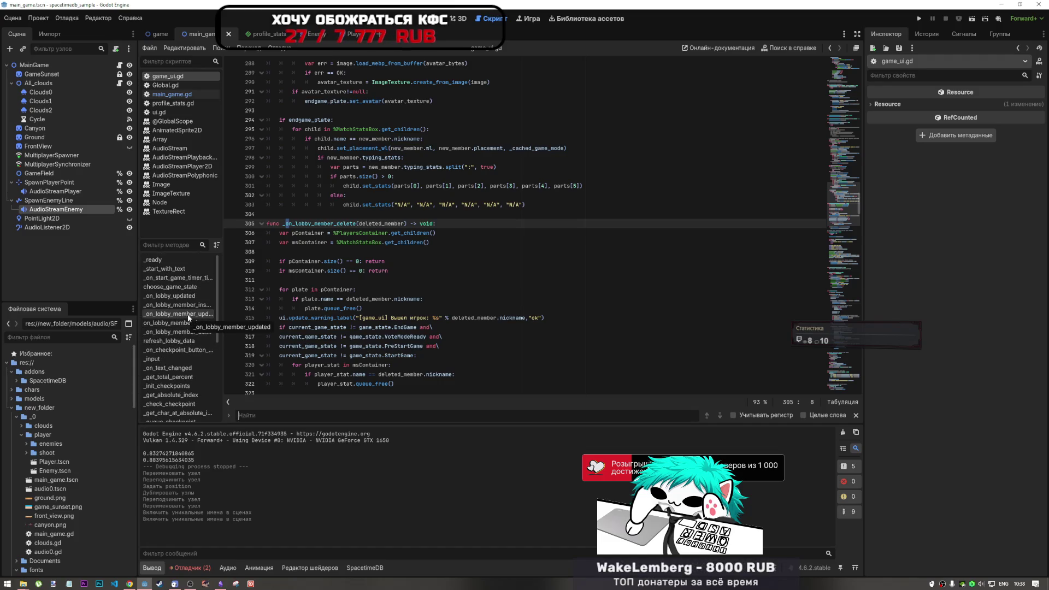
Glance through main_game.gd, then return to game_ui.gd.
click(192, 93)
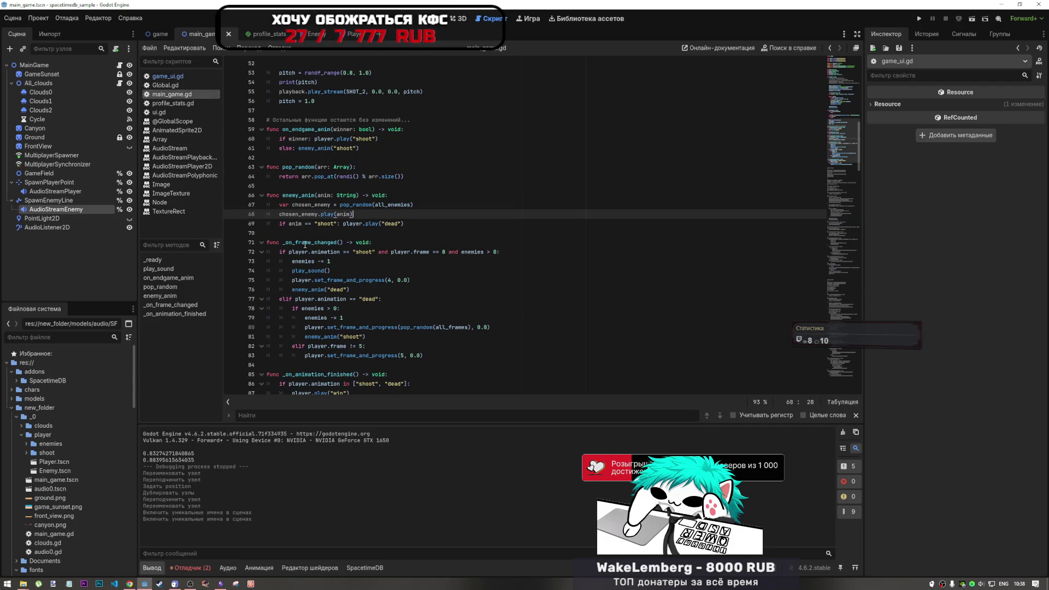
scroll(329, 346, down, 1)
scroll(329, 346, down, 2)
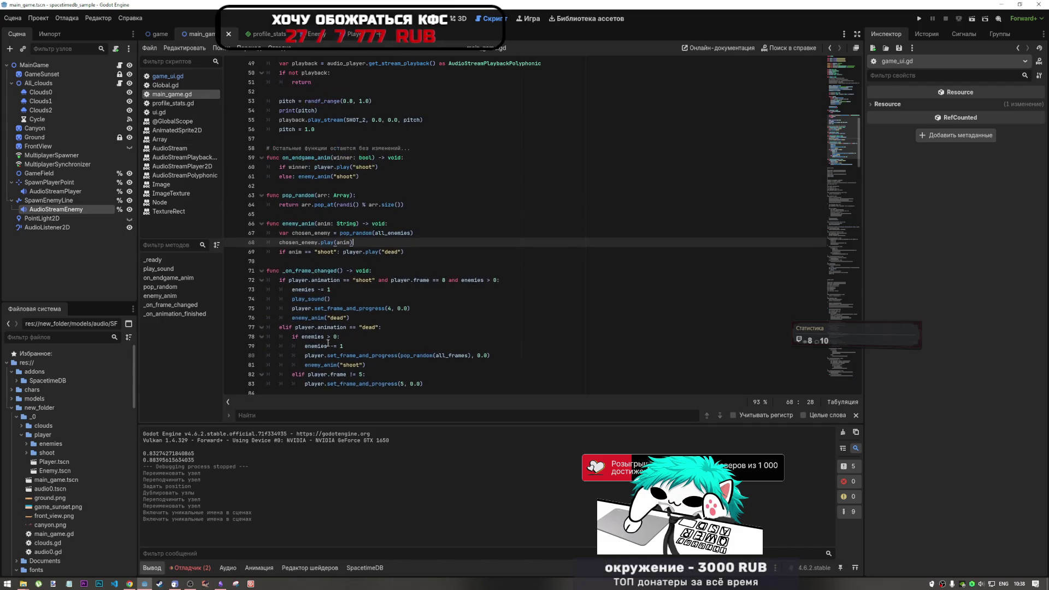
click(181, 78)
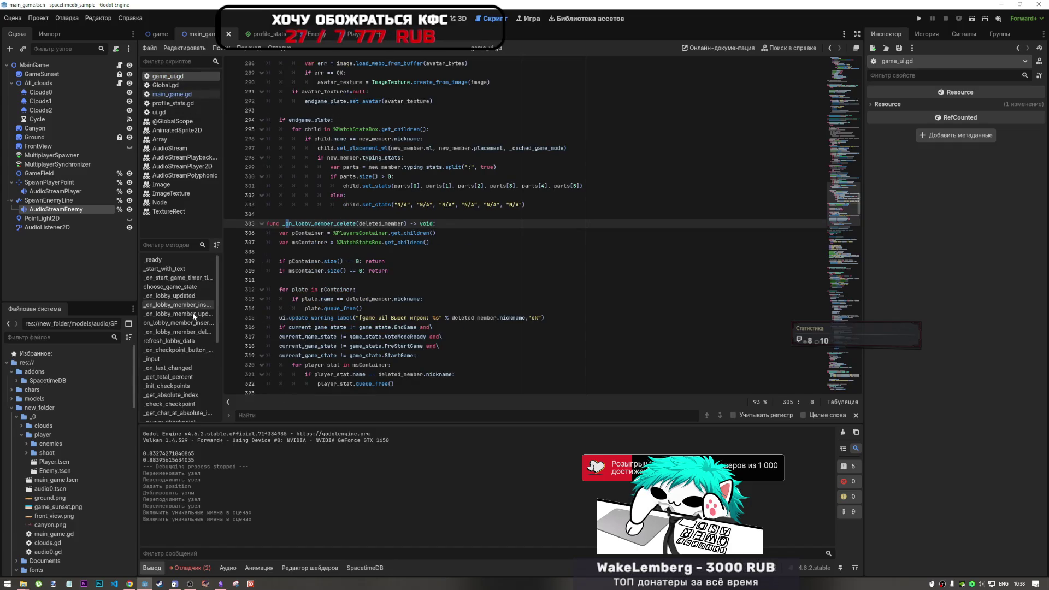
Search the script for 'animat', then 'wl', landing after new_member.wl on line 297.
click(287, 415)
text(animat)
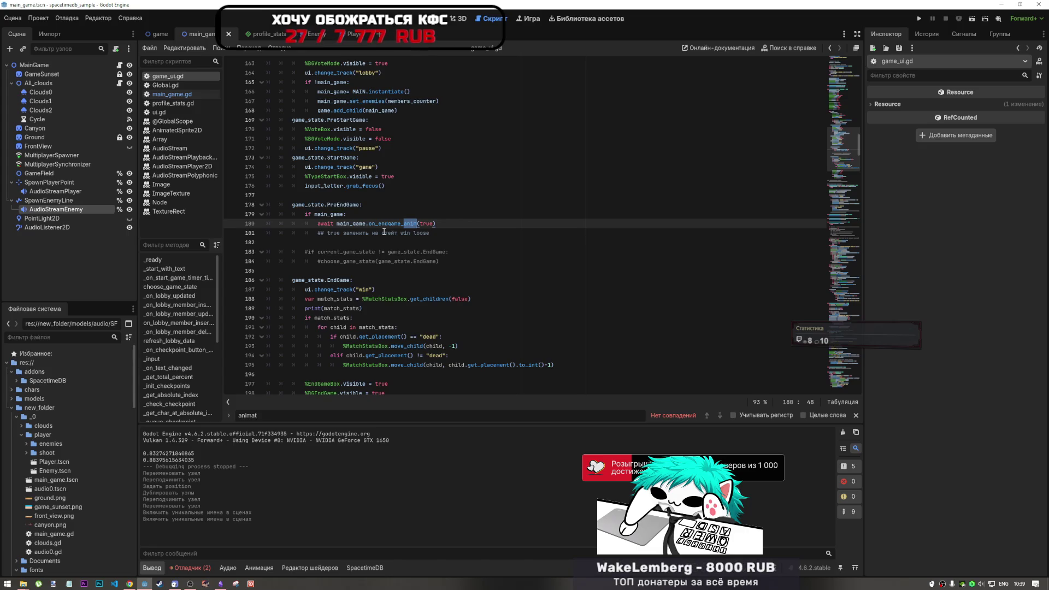
key(BackSpace)
key(BackSpace)
key(BackSpace)
text(w)
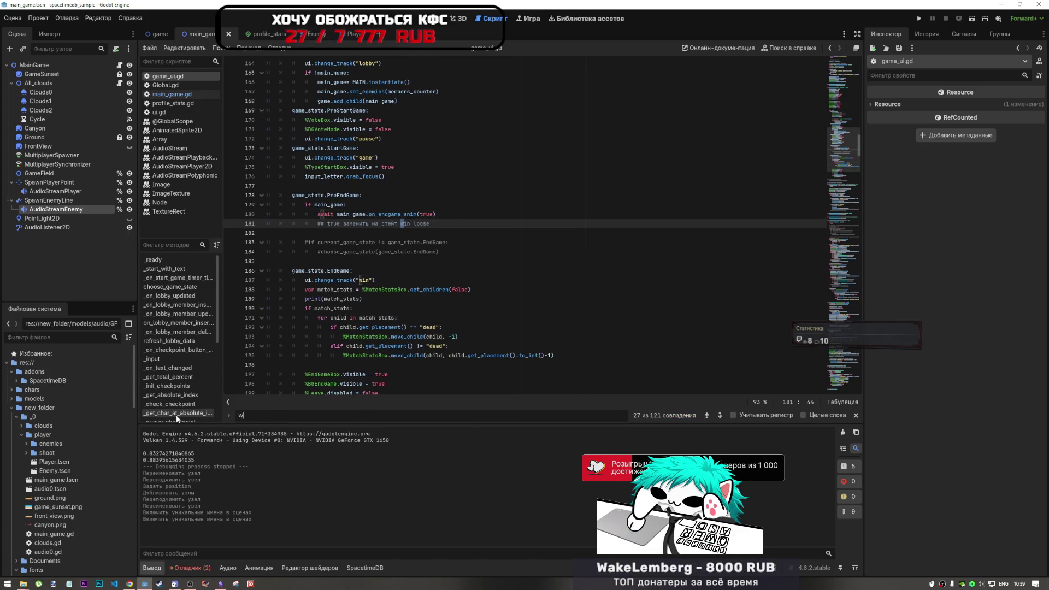
text(l)
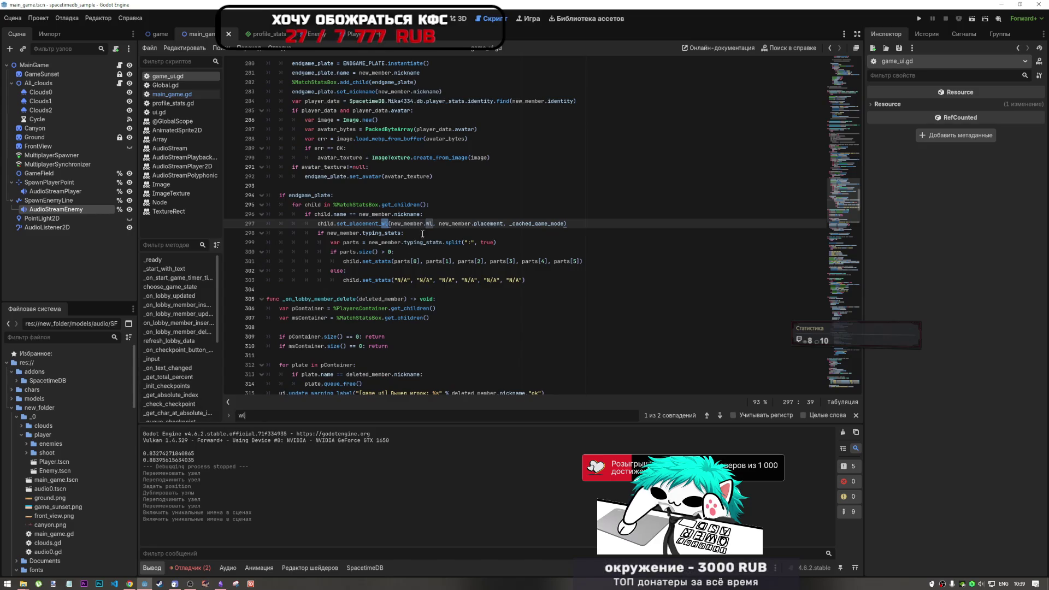
click(433, 224)
Select new_member.wl on line 297, then scroll up to empty line 242 in on_lobby_member_insert_update.
drag(431, 225, 391, 227)
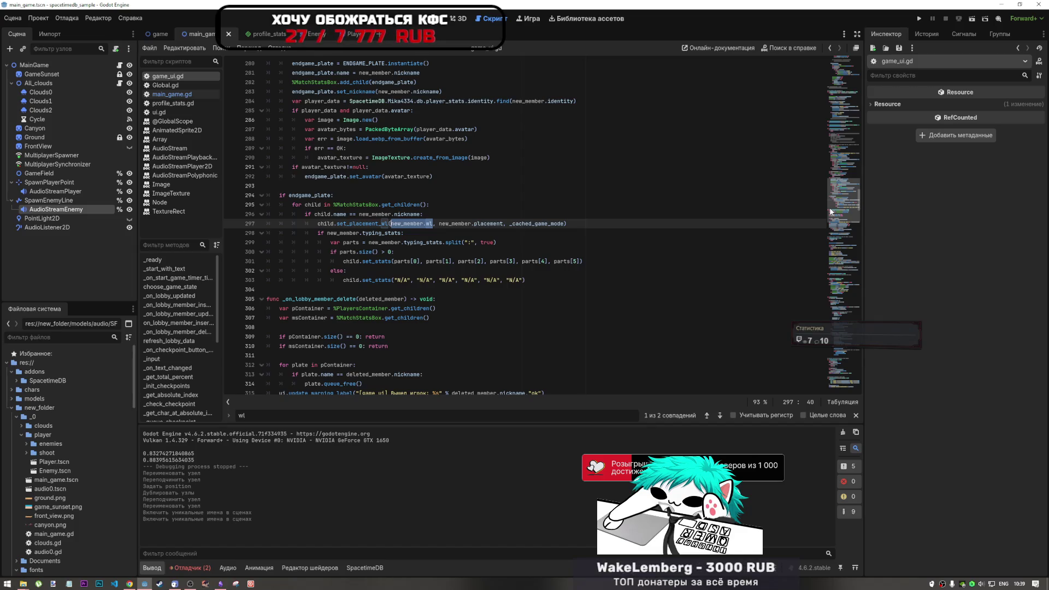
scroll(824, 211, up, 14)
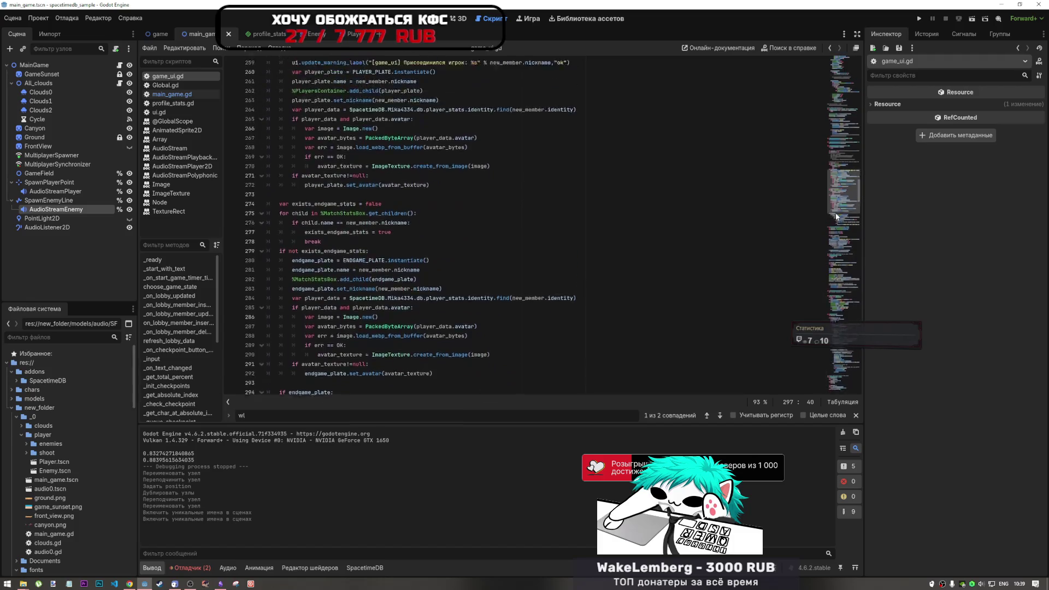
scroll(414, 233, up, 3)
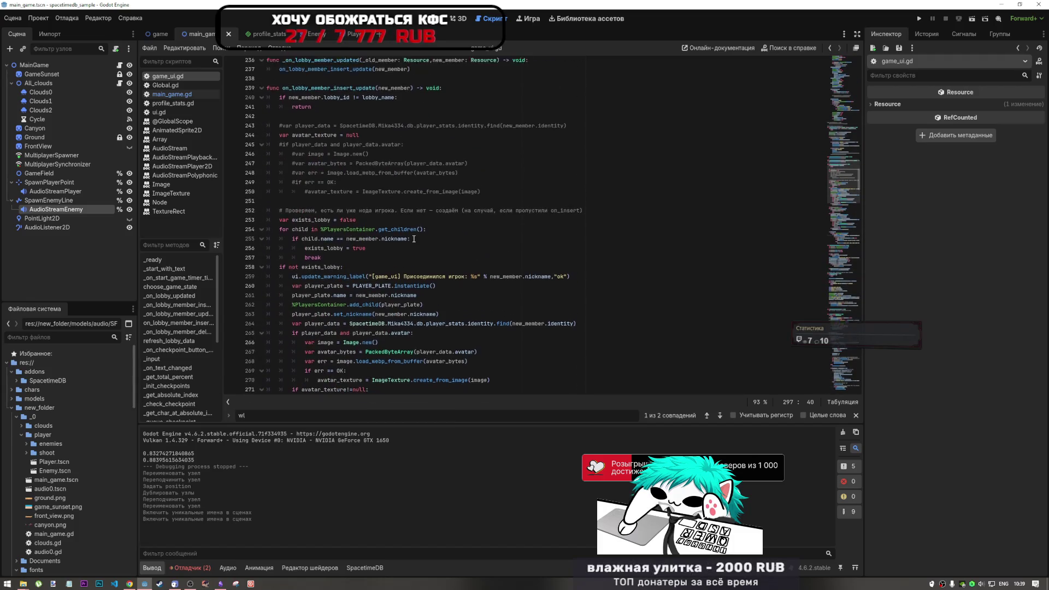
scroll(414, 233, down, 6)
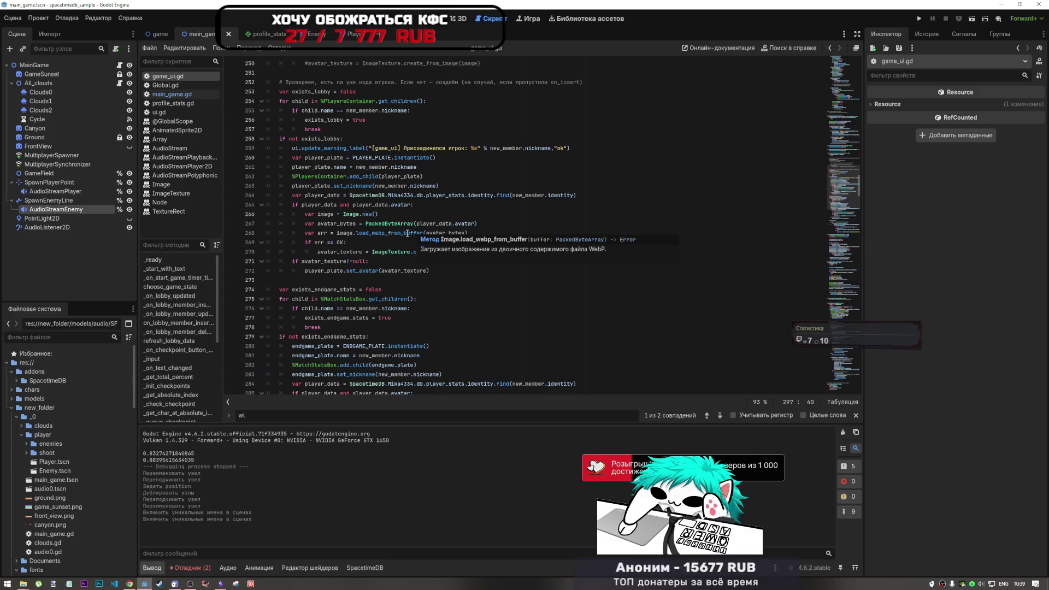
scroll(352, 296, down, 1)
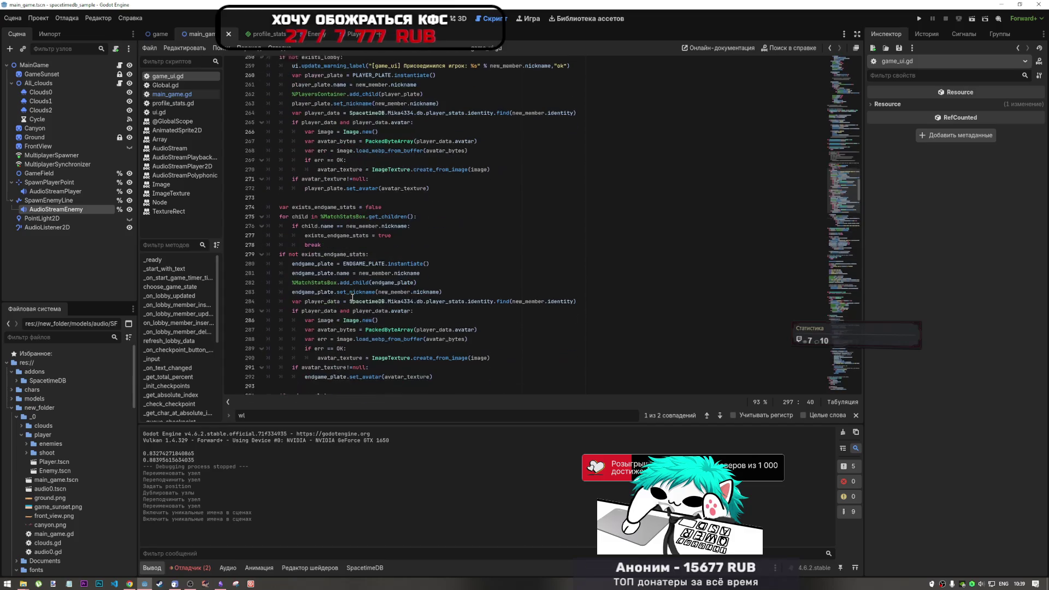
scroll(352, 297, up, 8)
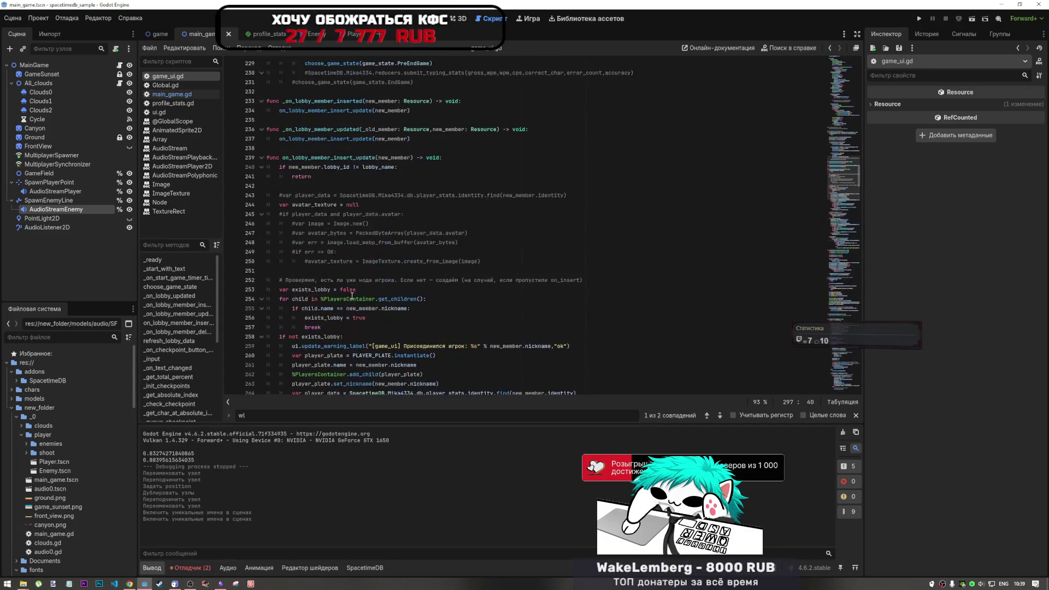
scroll(355, 284, down, 3)
scroll(366, 229, up, 3)
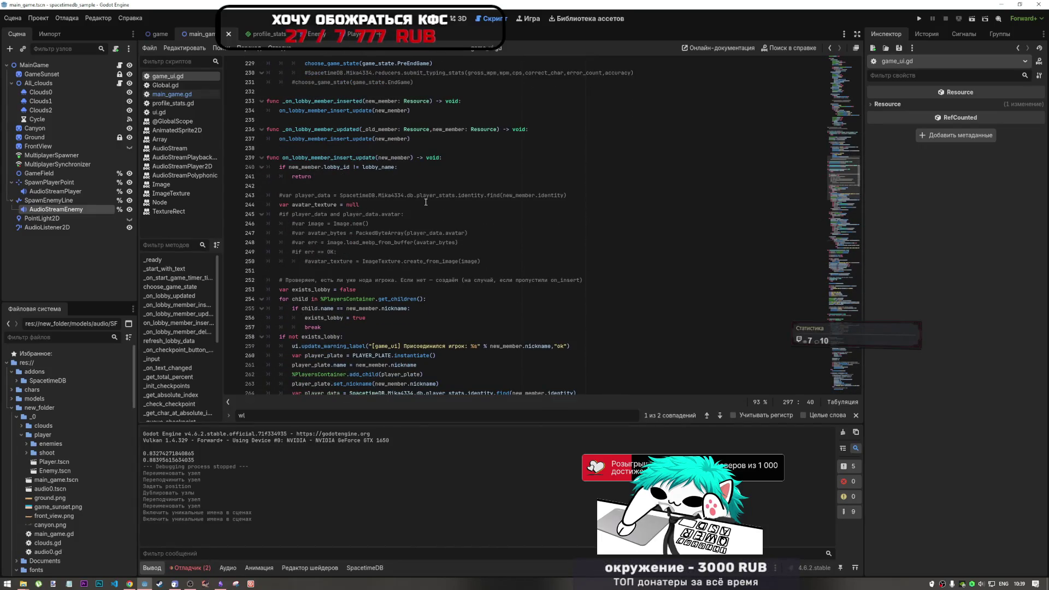
click(364, 195)
click(364, 186)
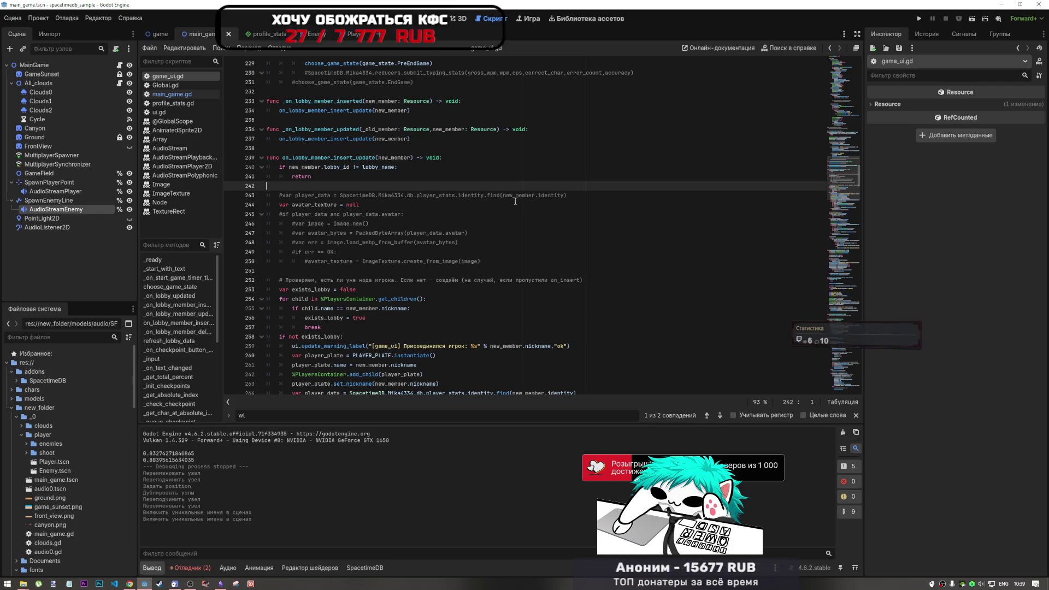
Insert a blank line at line 242, just above the commented player_data lookup.
drag(579, 193, 299, 195)
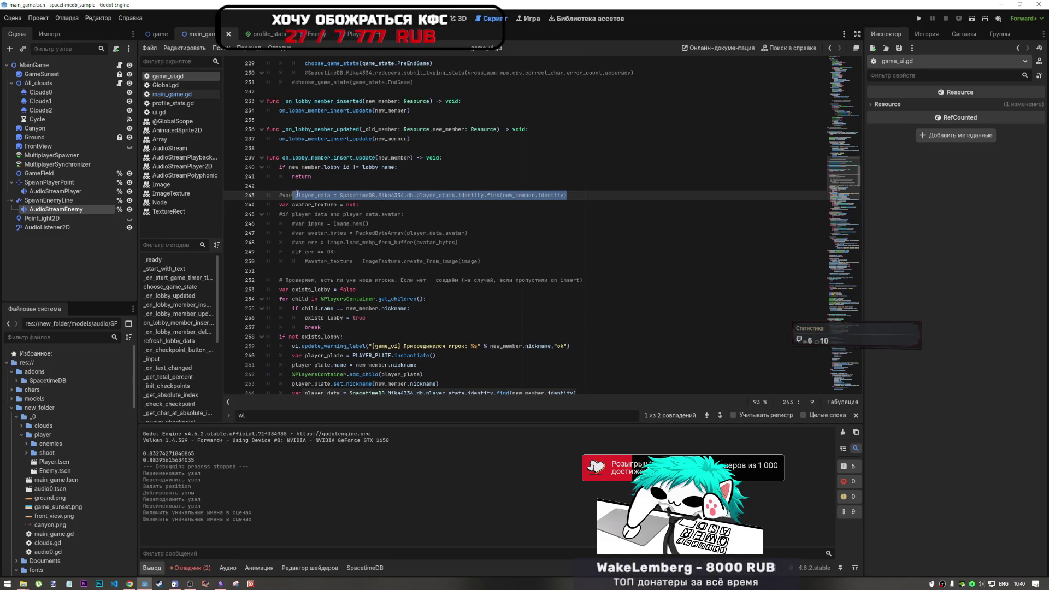
key(Up)
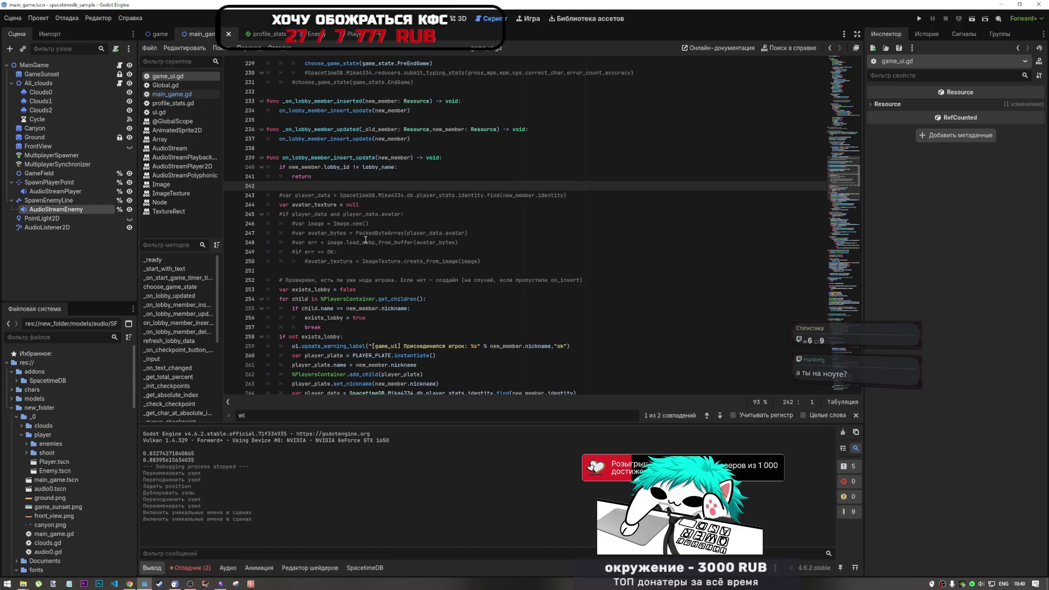
key(Return)
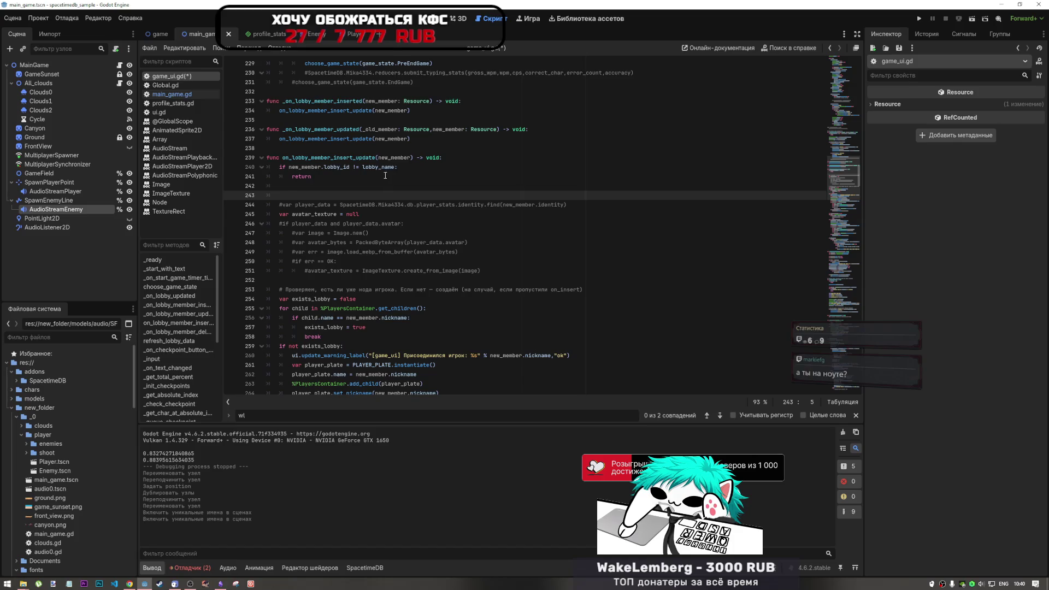
click(270, 188)
scroll(799, 251, down, 15)
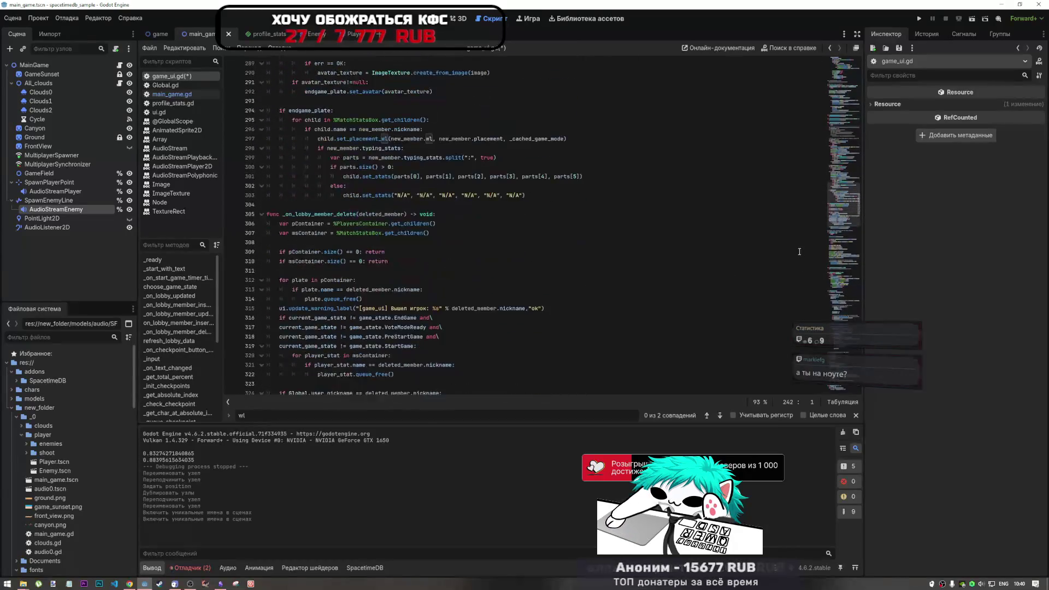
Select new_member on line 297 to check its type, then move up to the lobby-member handlers.
scroll(504, 200, up, 2)
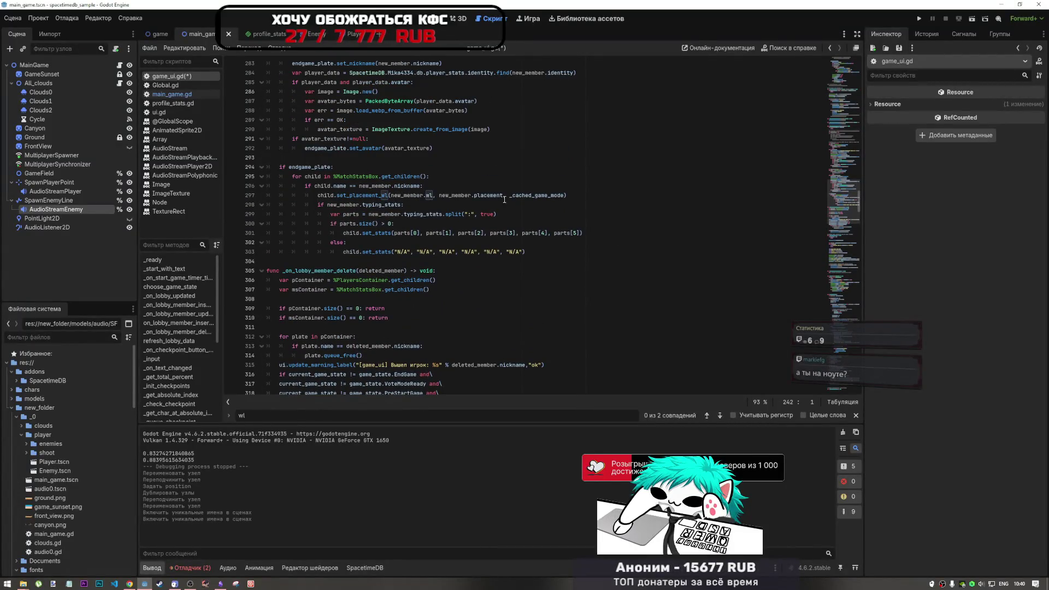
drag(468, 196, 453, 196)
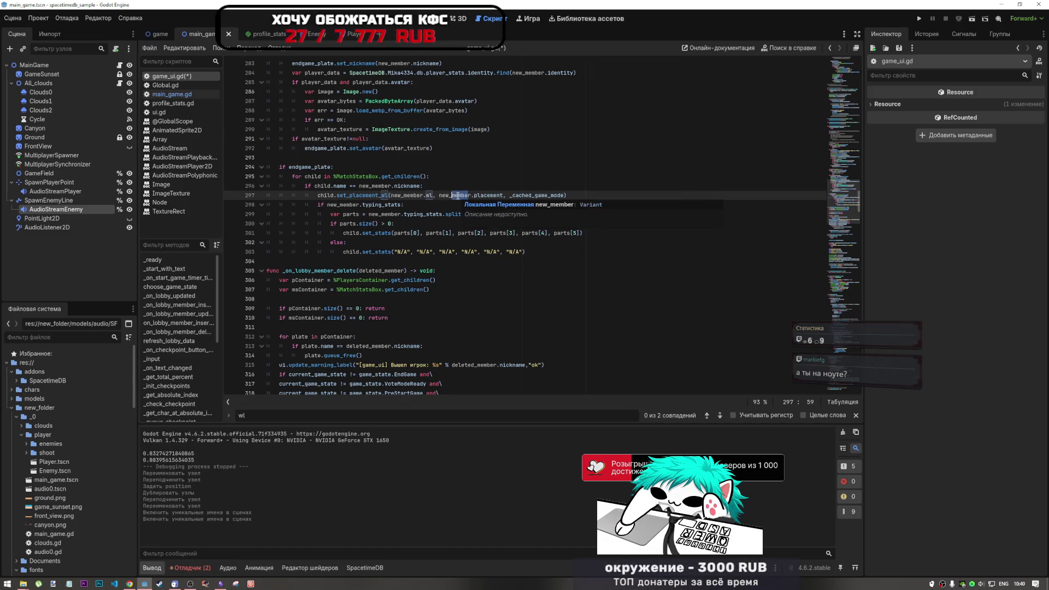
mouse_move(841, 196)
mouse_down()
mouse_move(837, 67)
mouse_move(829, 174)
mouse_up()
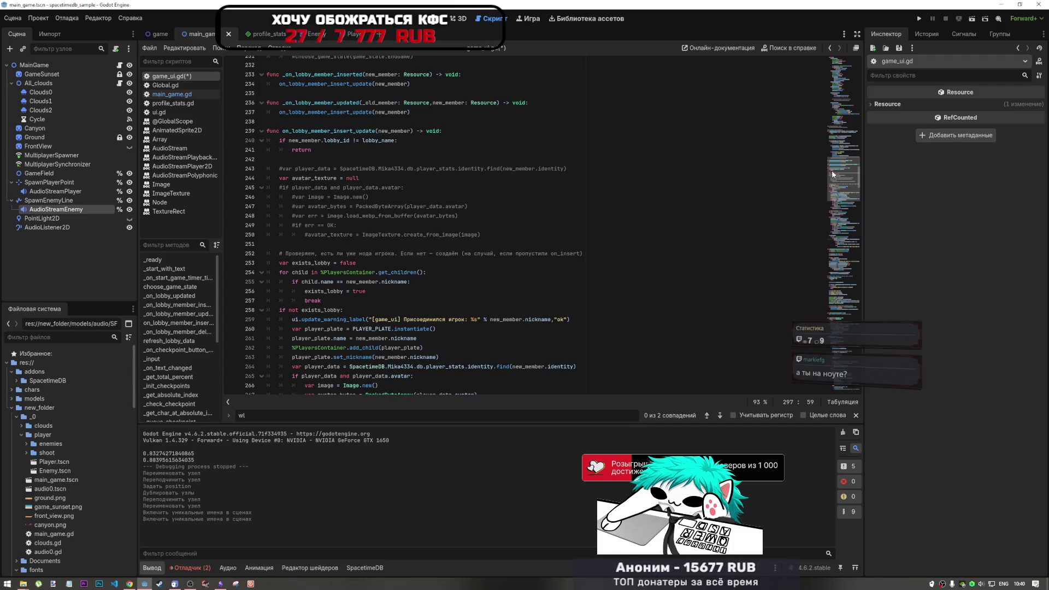
Scroll the player-plate creation code, then drag the minimap down to write_end near line 587.
scroll(408, 286, down, 3)
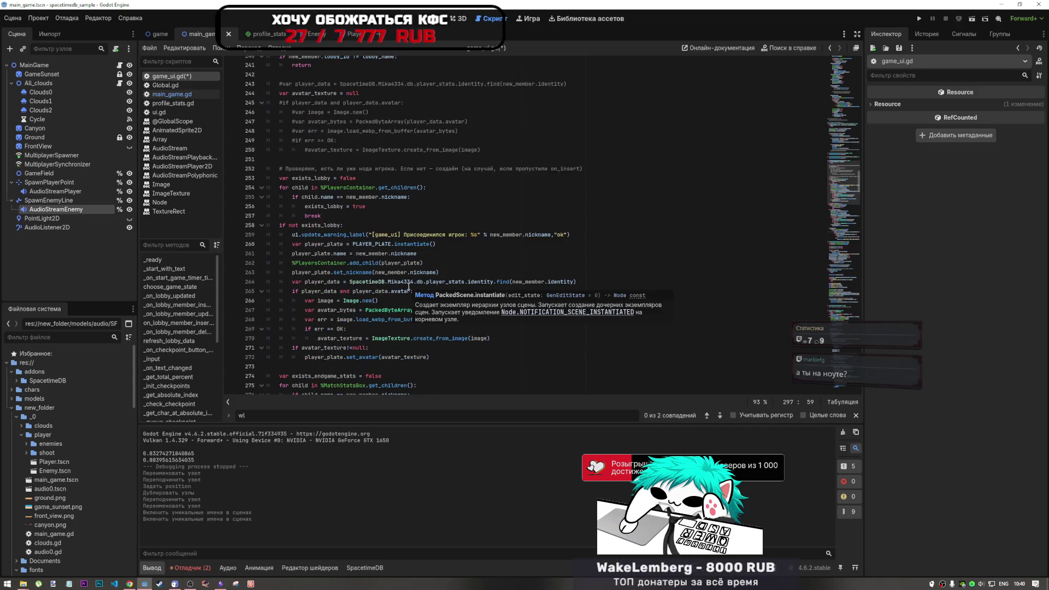
scroll(409, 286, up, 2)
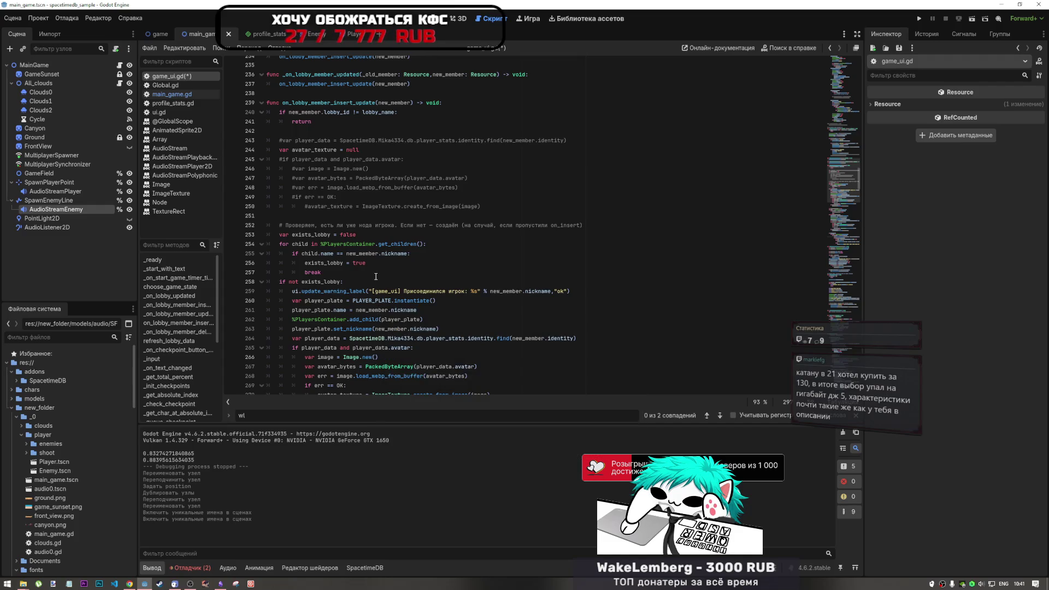
scroll(376, 276, down, 1)
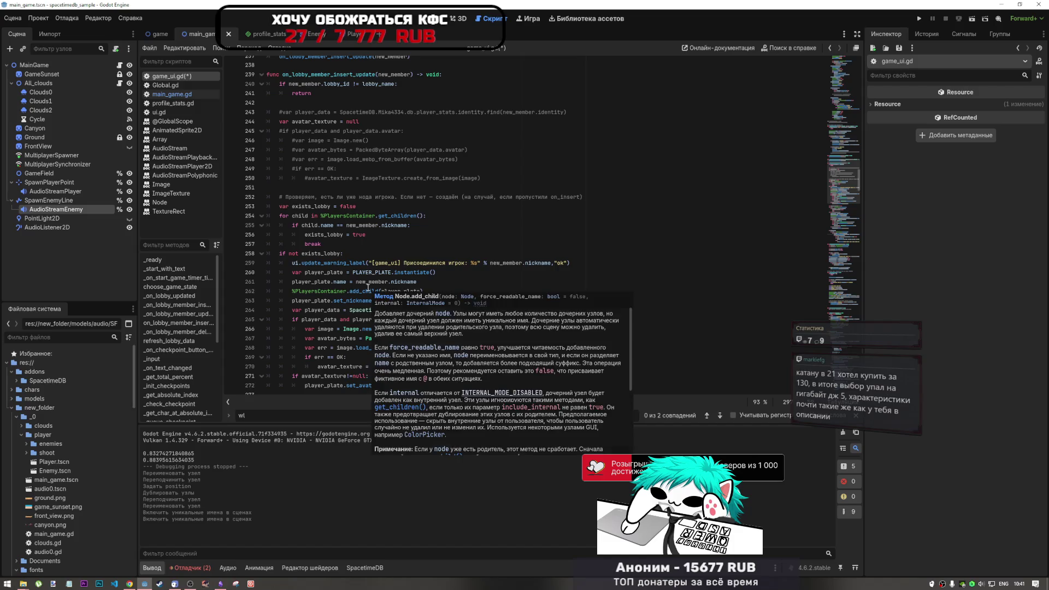
mouse_move(842, 185)
mouse_down()
mouse_move(838, 350)
mouse_move(836, 336)
mouse_up()
Search for write_end and jump to its call on line 228.
double_click(296, 246)
key(ctrl+f)
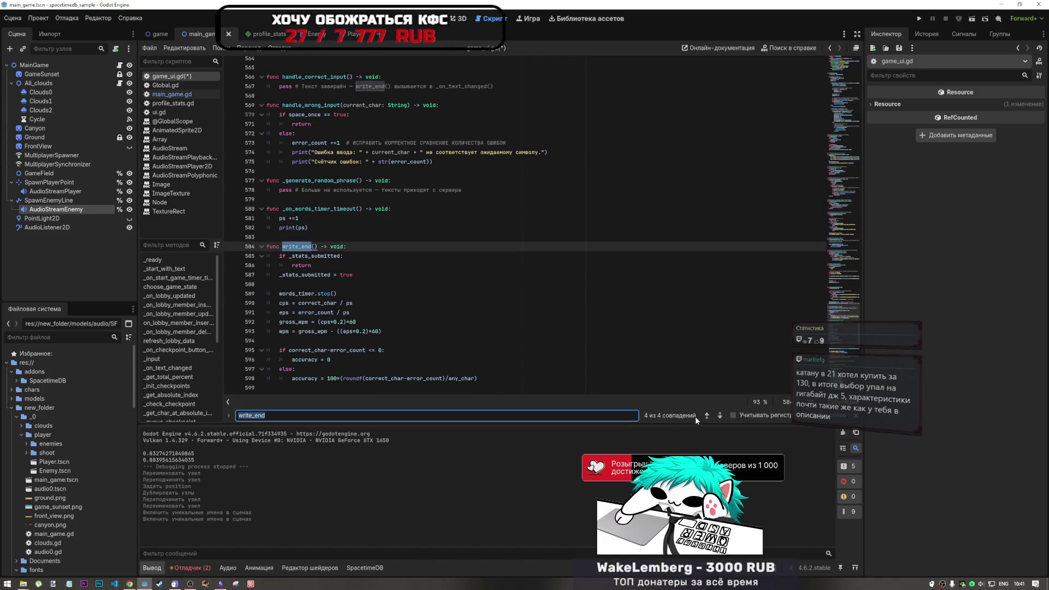
click(720, 416)
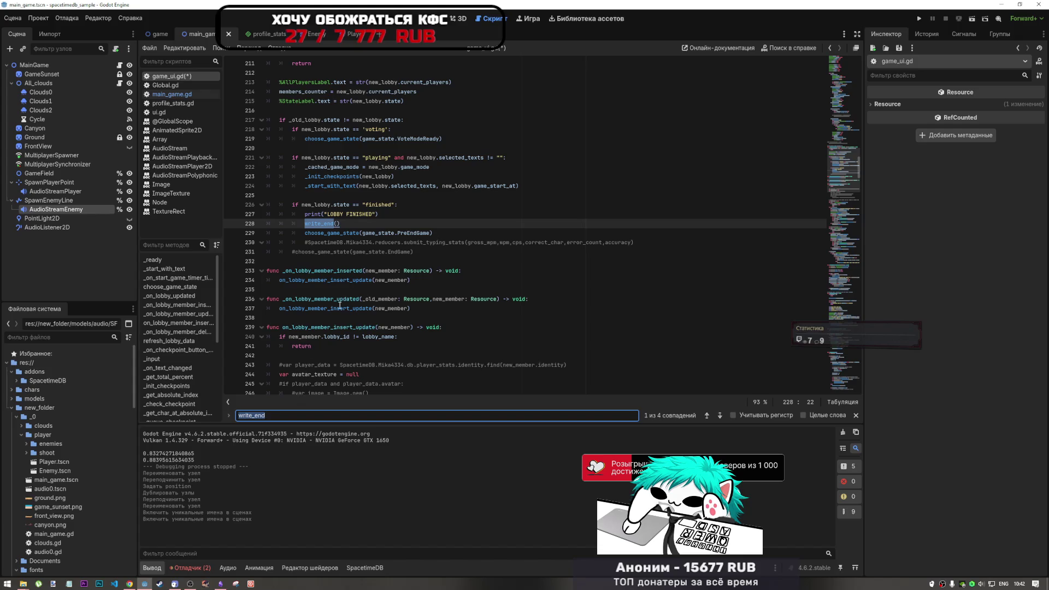
click(389, 234)
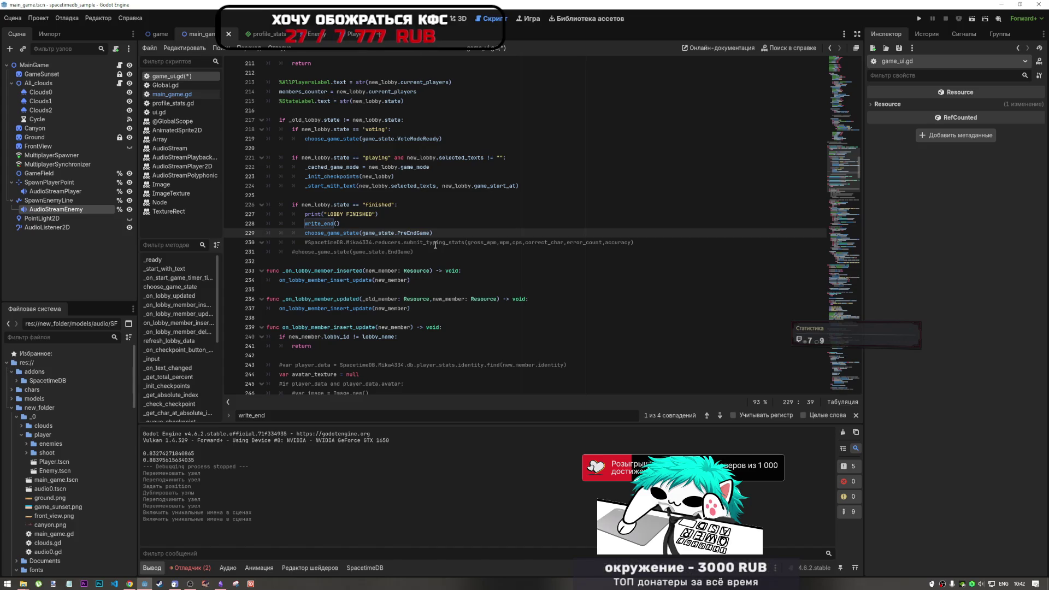
click(465, 242)
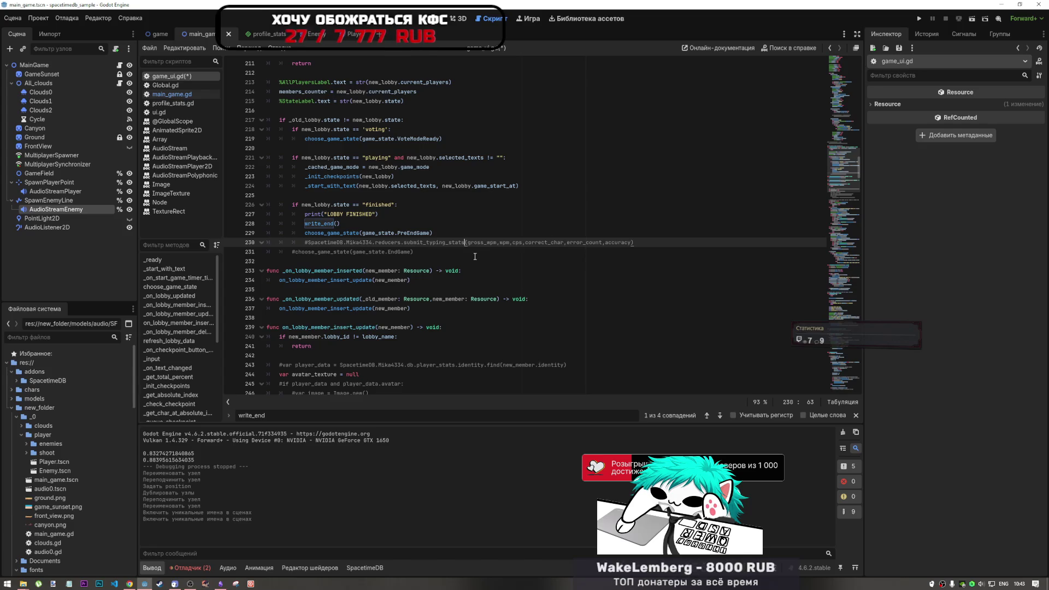
key(Up)
click(484, 242)
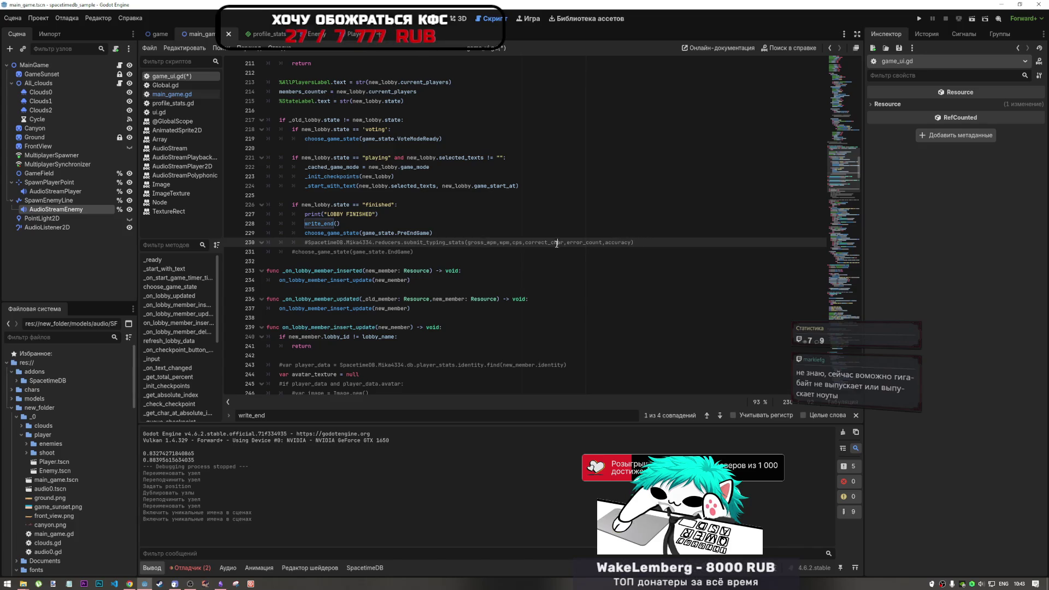
key(Up)
drag(309, 242, 635, 243)
click(645, 245)
click(309, 241)
click(638, 243)
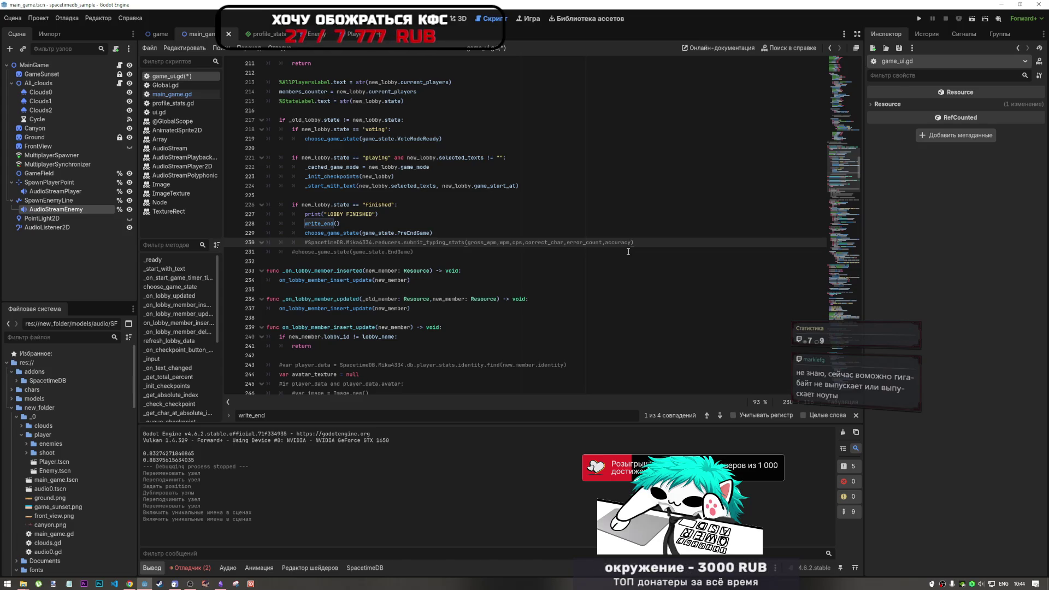
drag(632, 243, 308, 245)
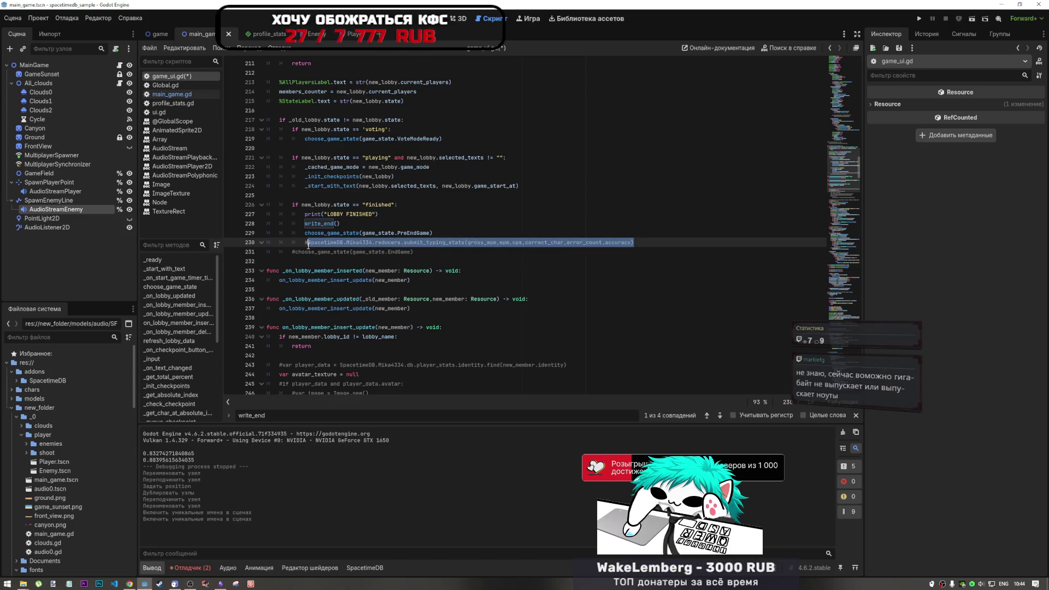
click(309, 246)
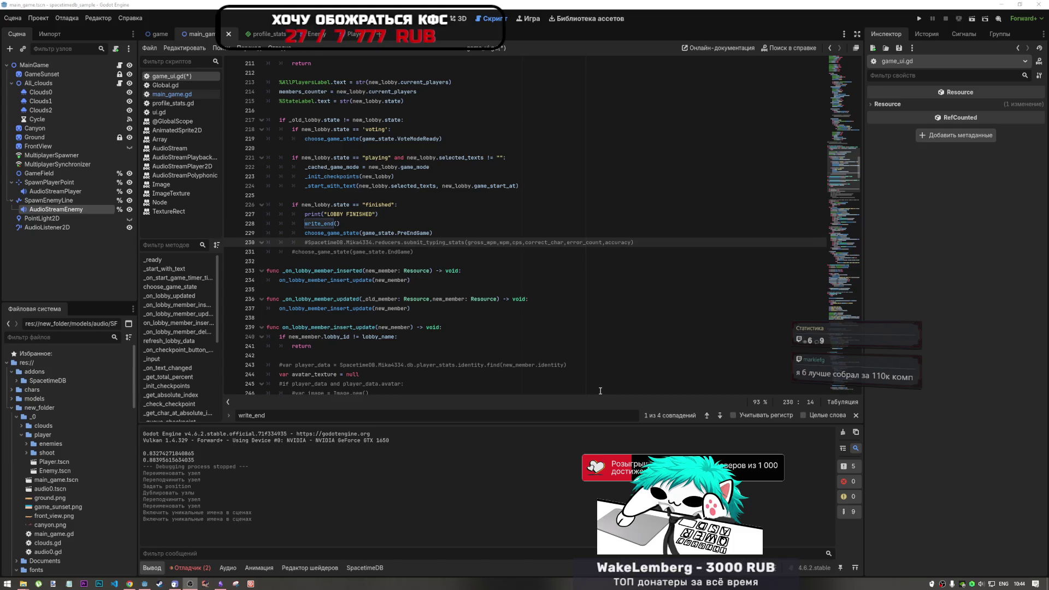
click(593, 320)
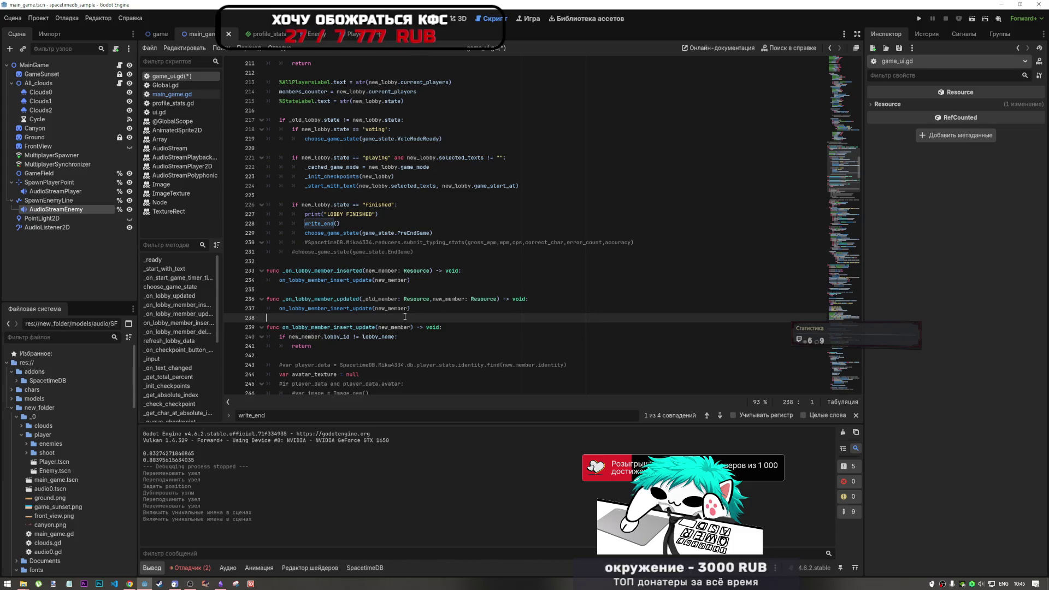
scroll(405, 315, down, 3)
click(340, 242)
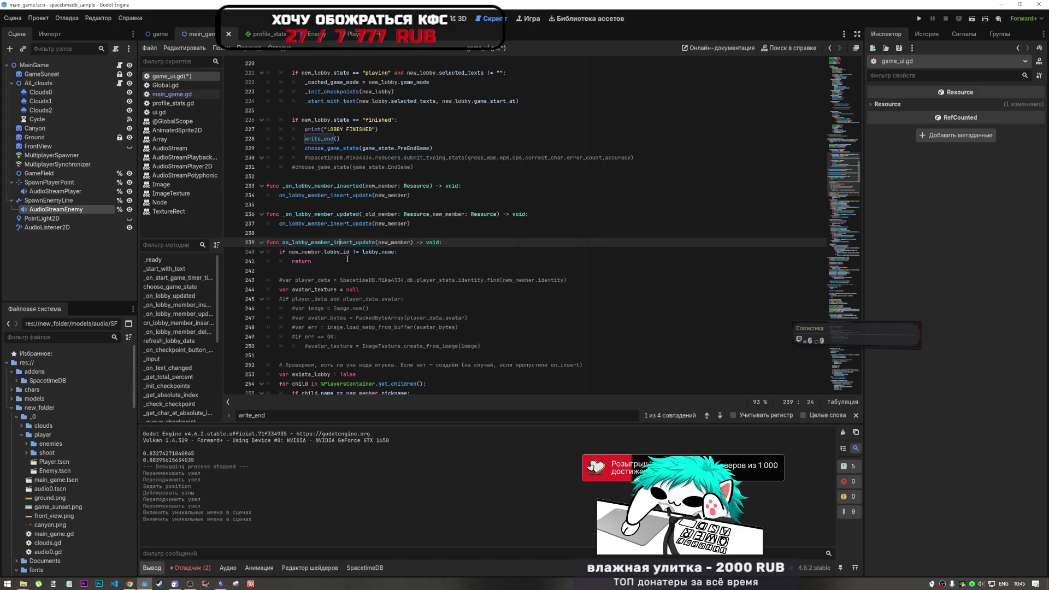
scroll(344, 262, down, 1)
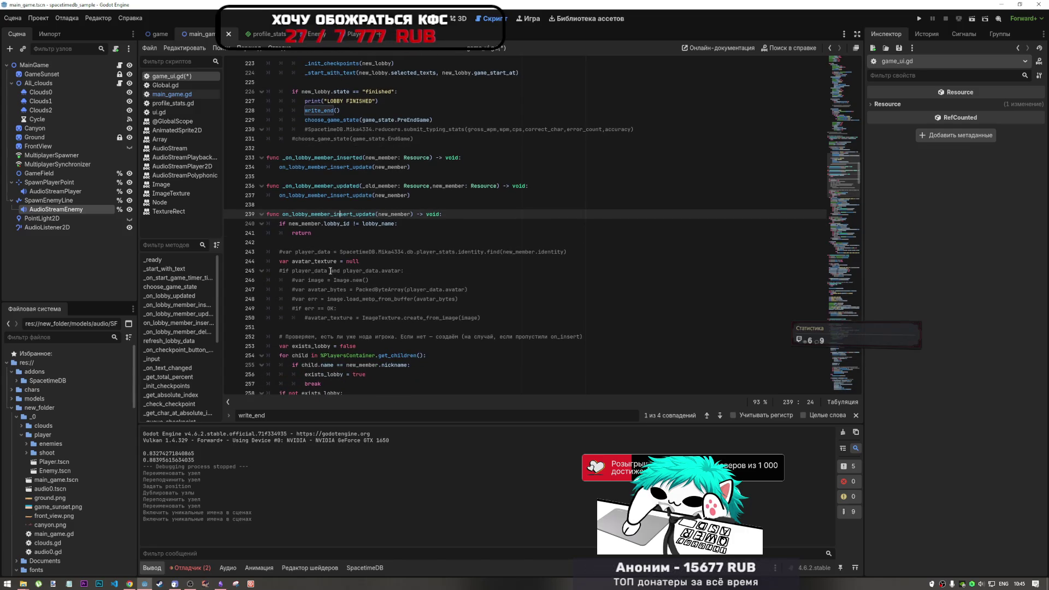
scroll(339, 242, down, 2)
click(353, 205)
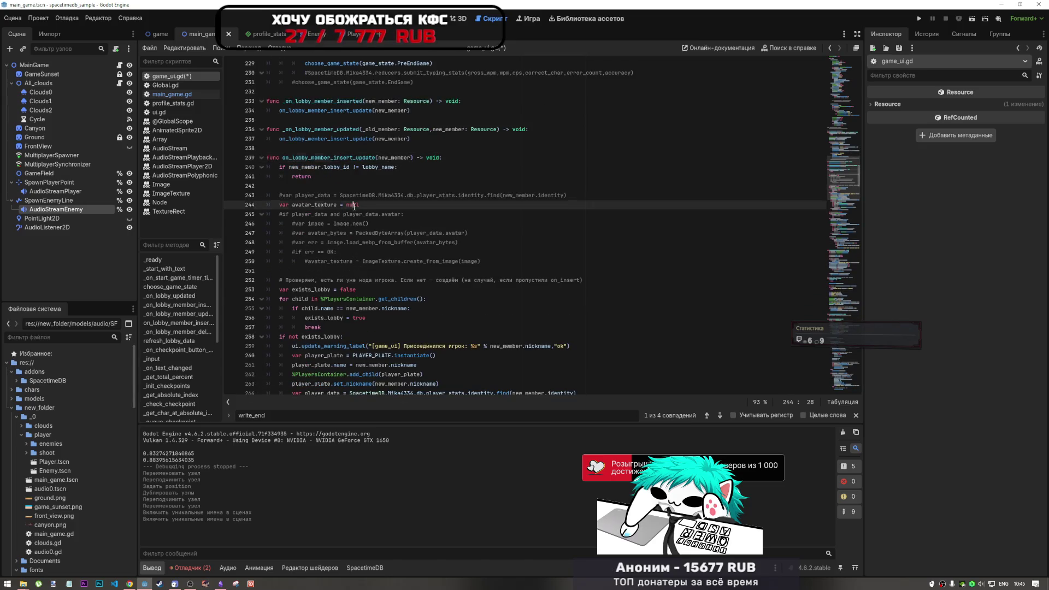
scroll(366, 251, down, 1)
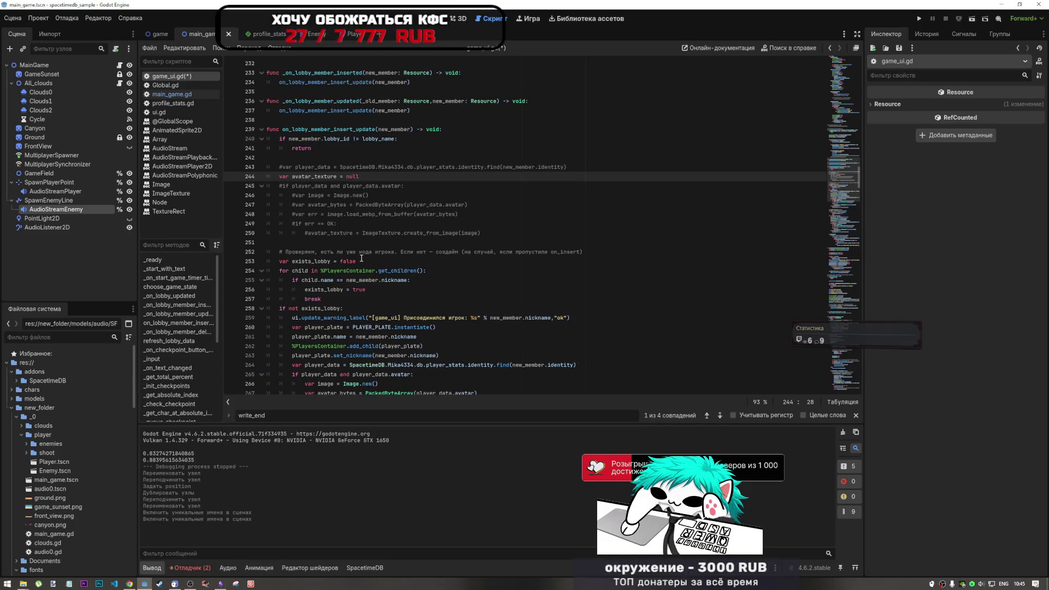
scroll(361, 258, down, 2)
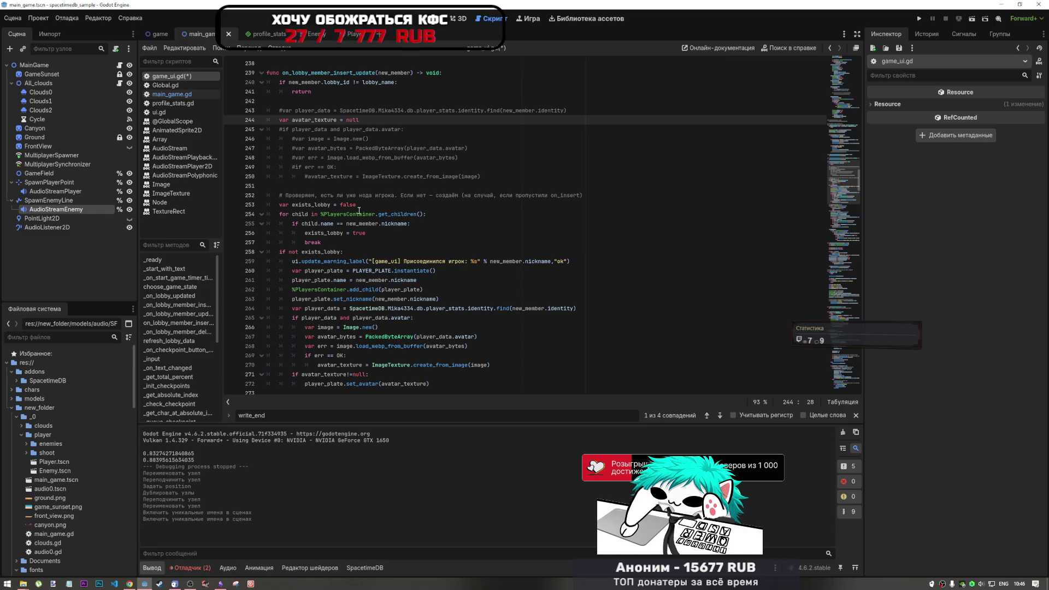
scroll(380, 241, down, 3)
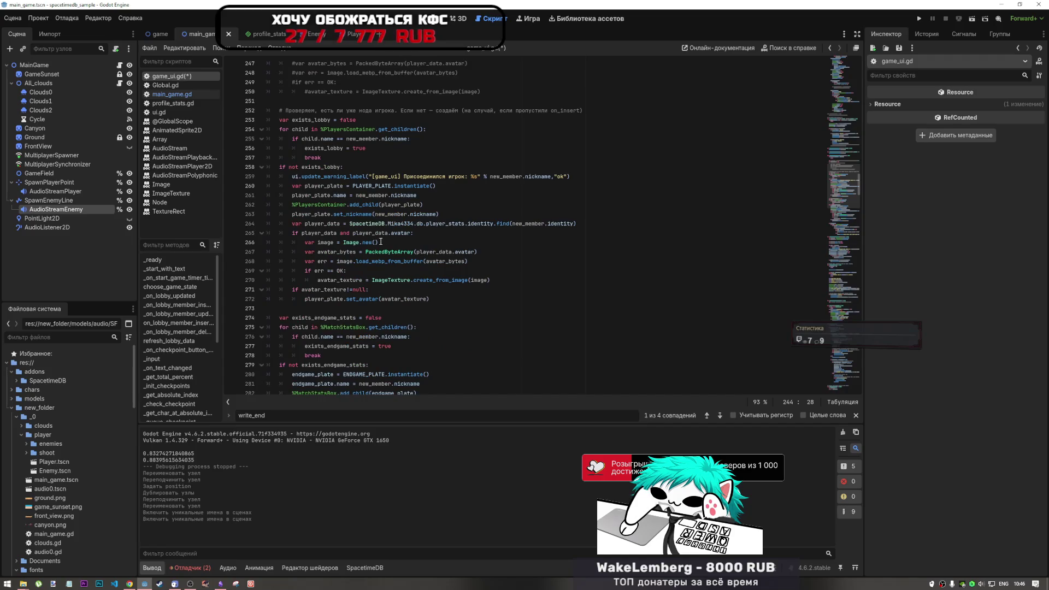
scroll(380, 242, up, 4)
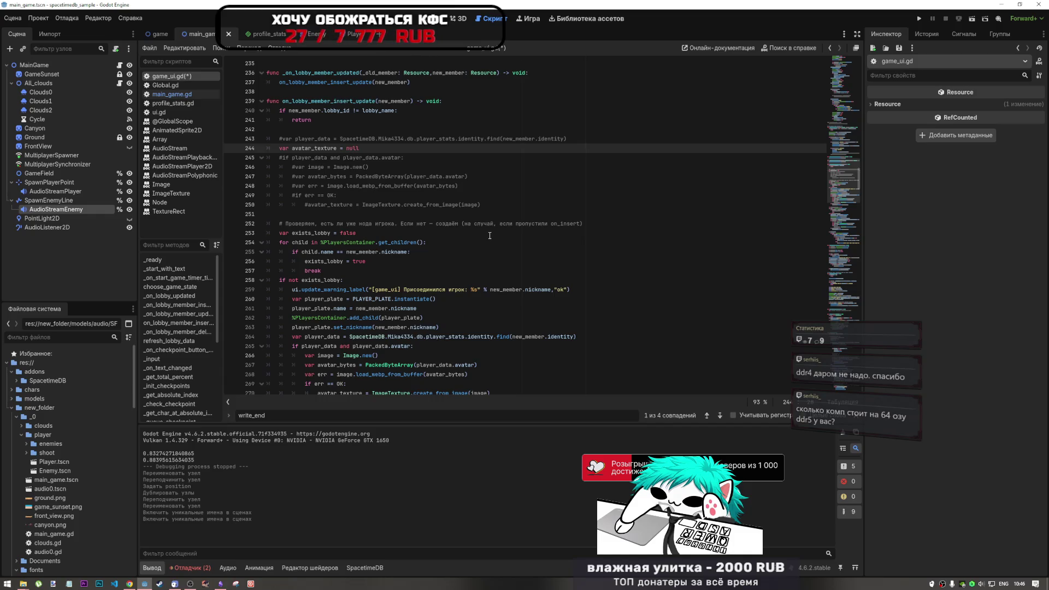
click(426, 167)
scroll(425, 194, up, 1)
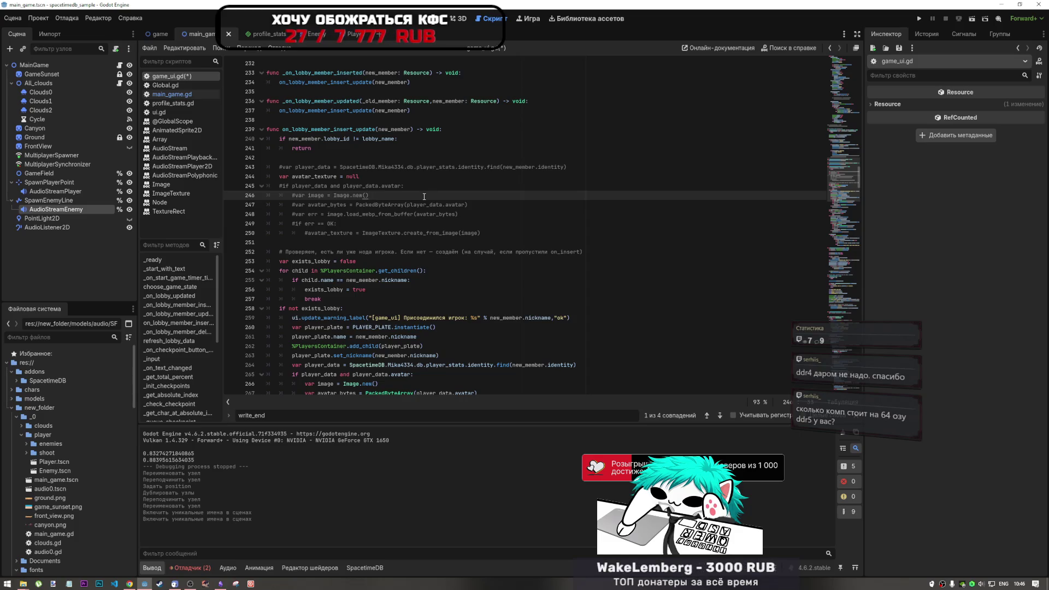
click(423, 213)
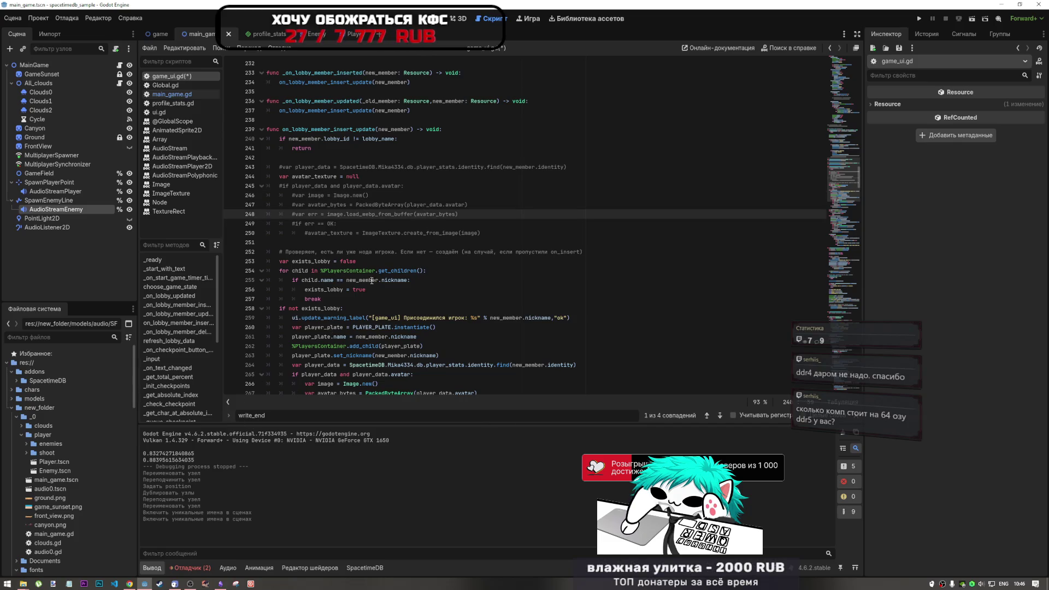
click(499, 230)
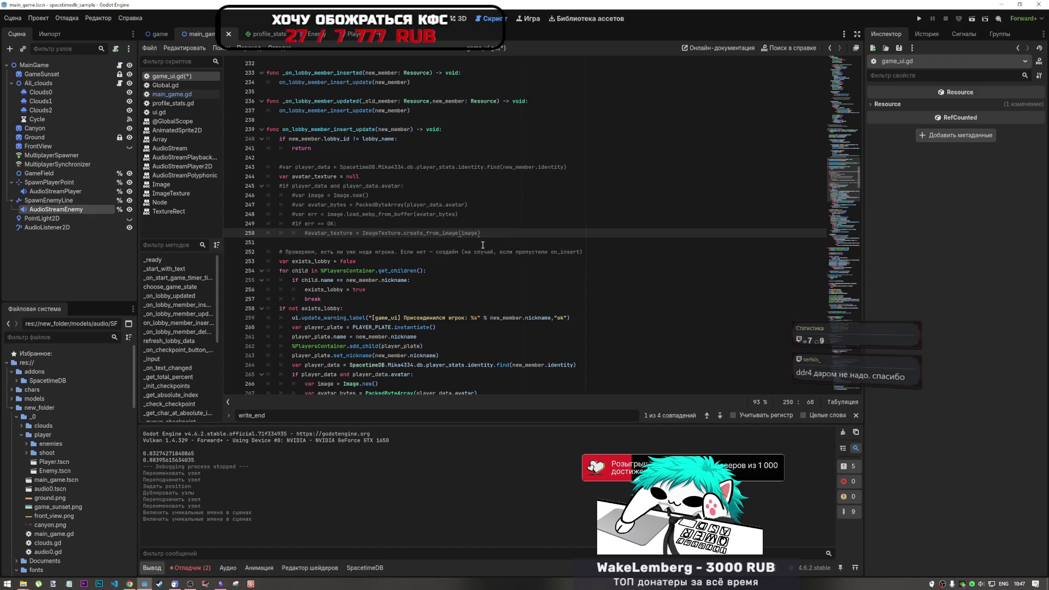
key(Down)
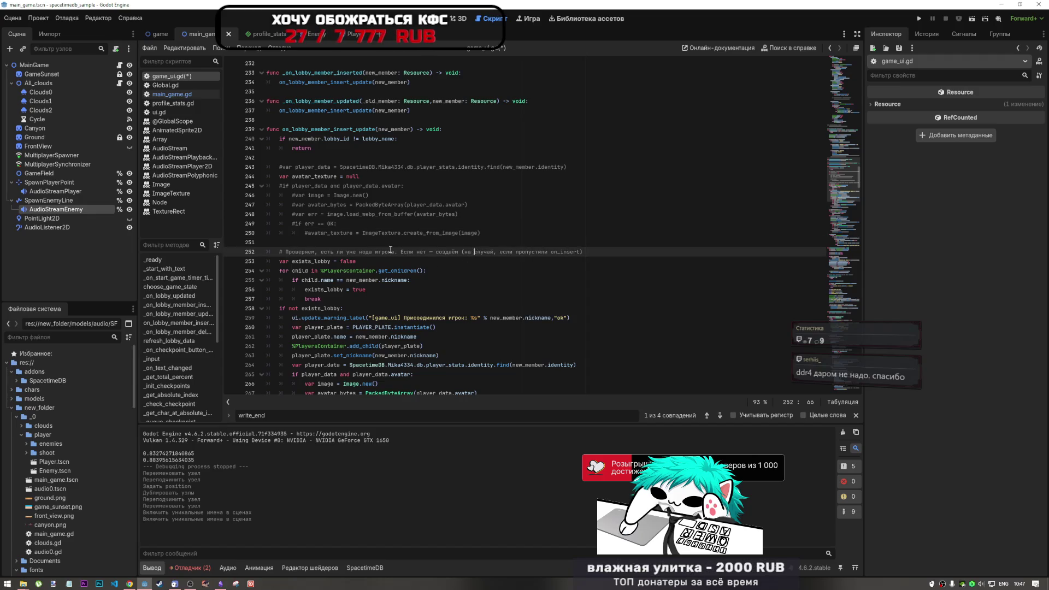
scroll(437, 240, up, 3)
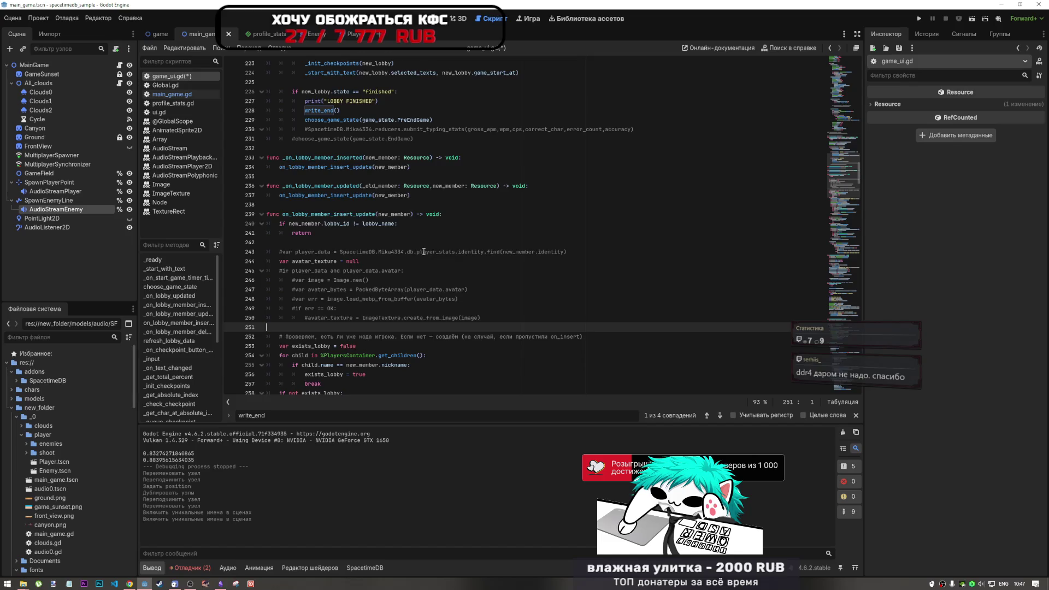
scroll(423, 251, down, 2)
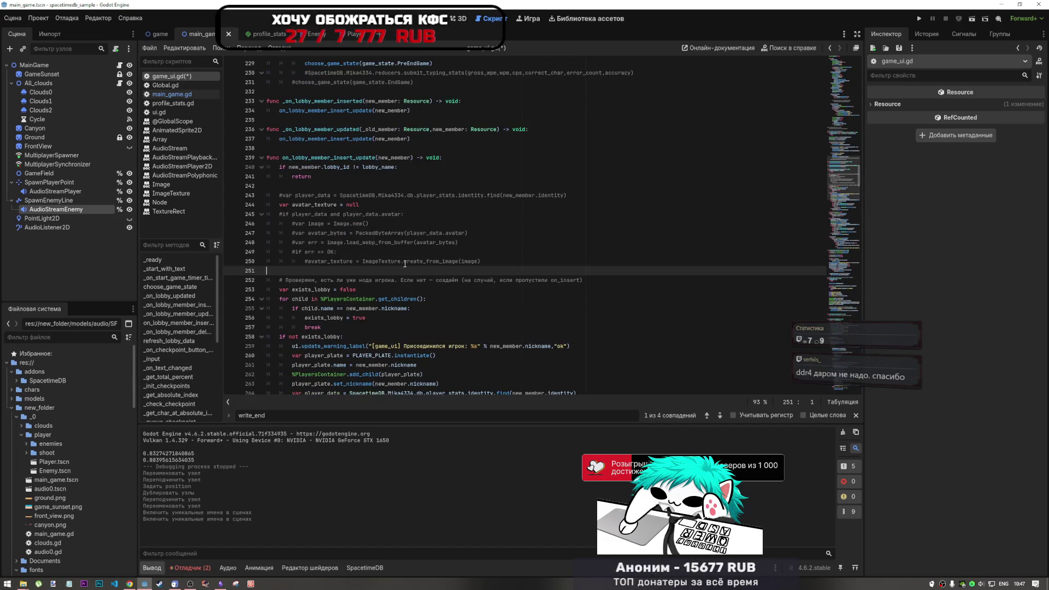
scroll(393, 271, down, 1)
scroll(392, 271, down, 2)
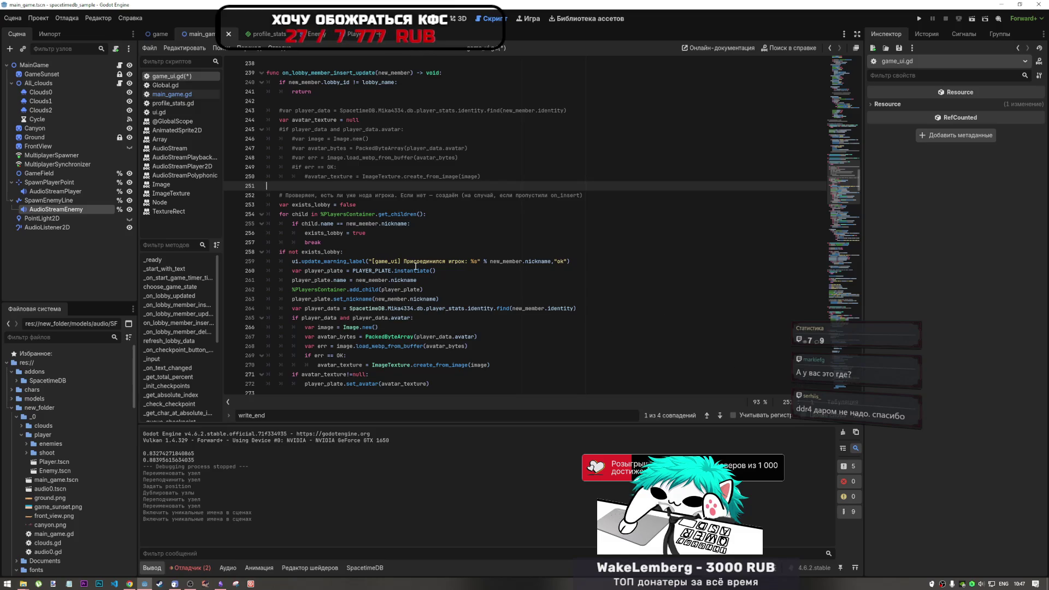
mouse_move(384, 289)
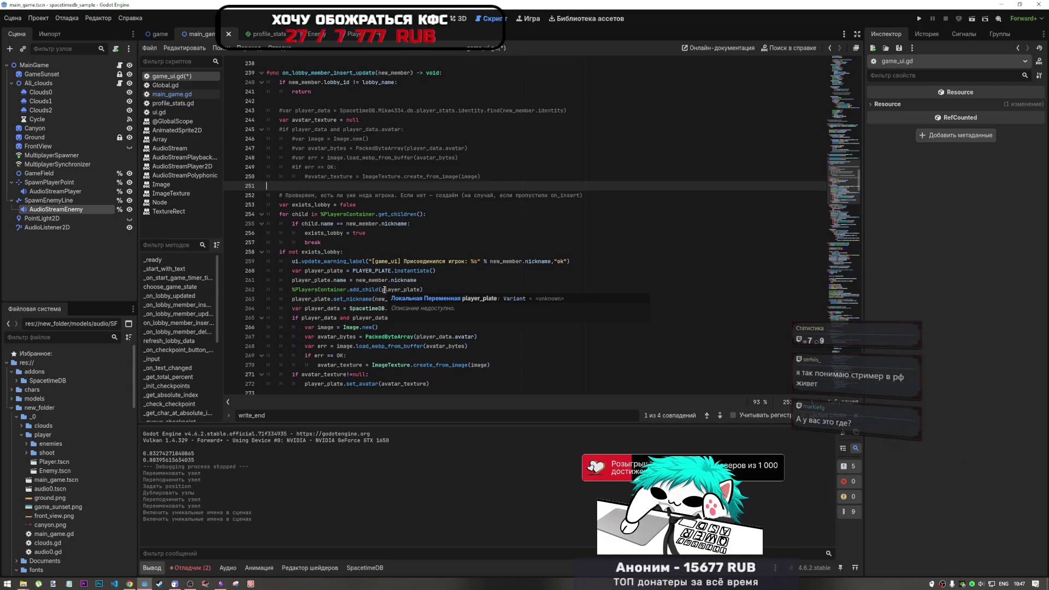
scroll(386, 281, down, 3)
scroll(388, 272, down, 7)
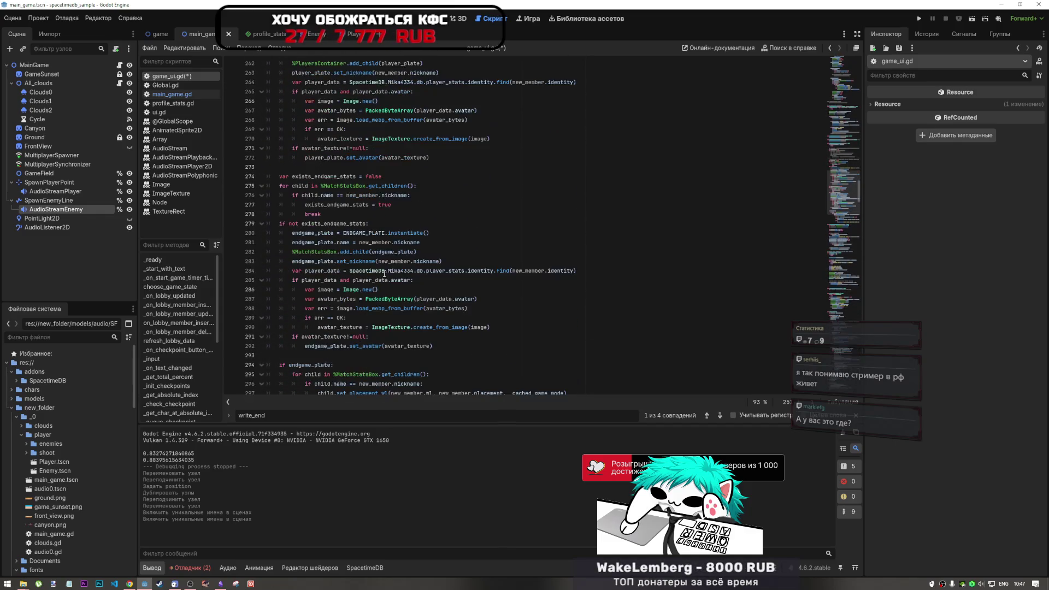
scroll(377, 251, up, 3)
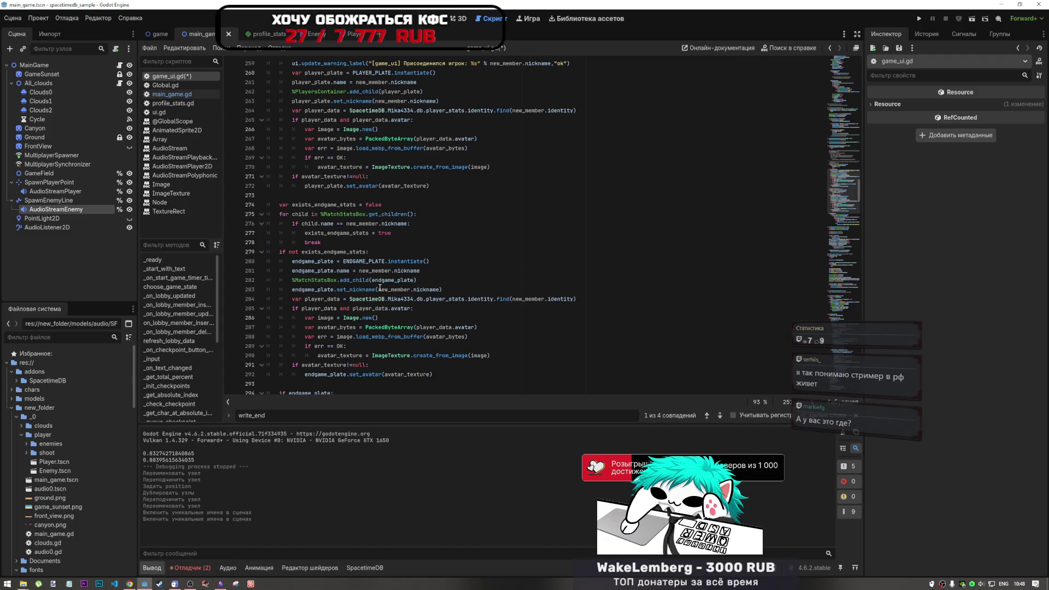
Read the end-game plate code from line 273 and the nickname check, then return to line 226.
click(415, 195)
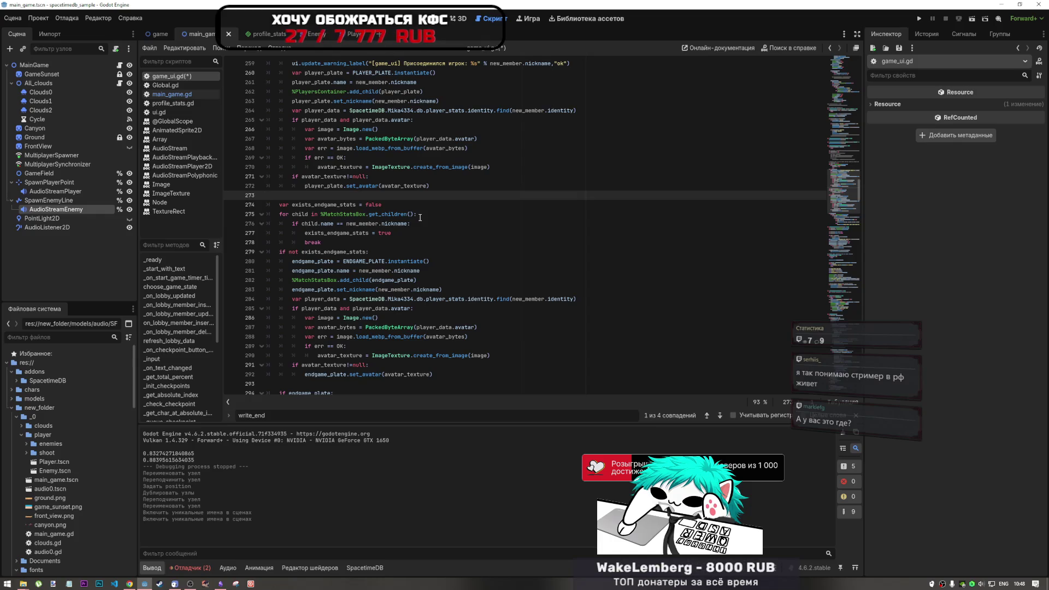
click(401, 224)
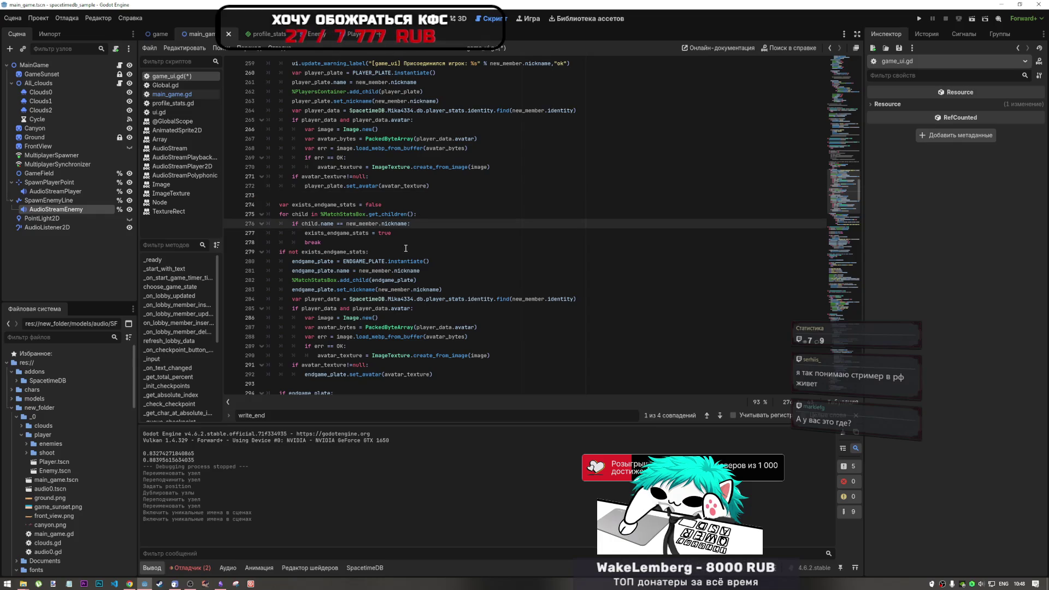
scroll(405, 250, down, 1)
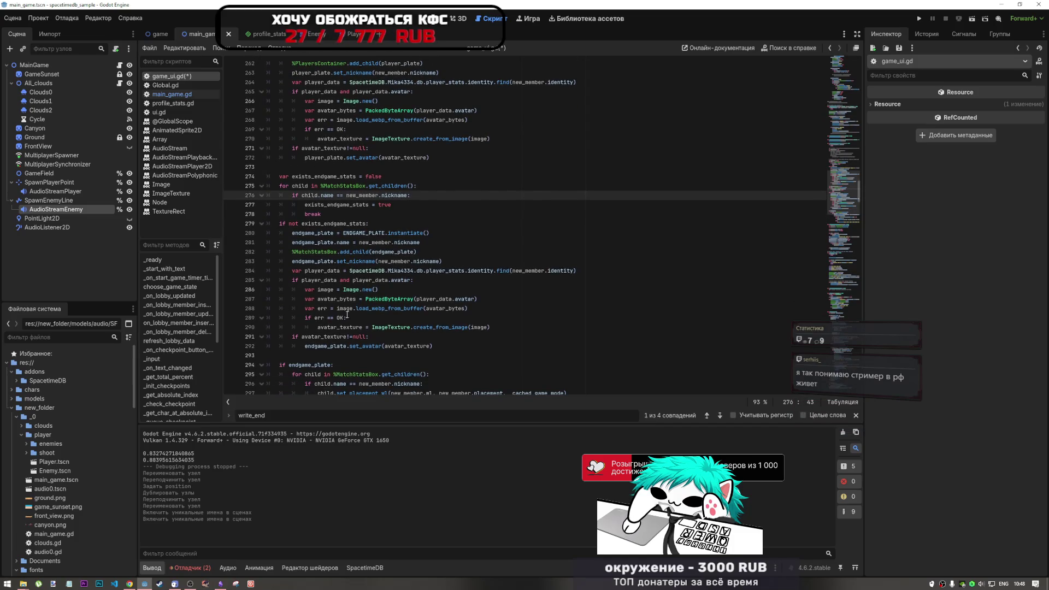
scroll(344, 284, up, 3)
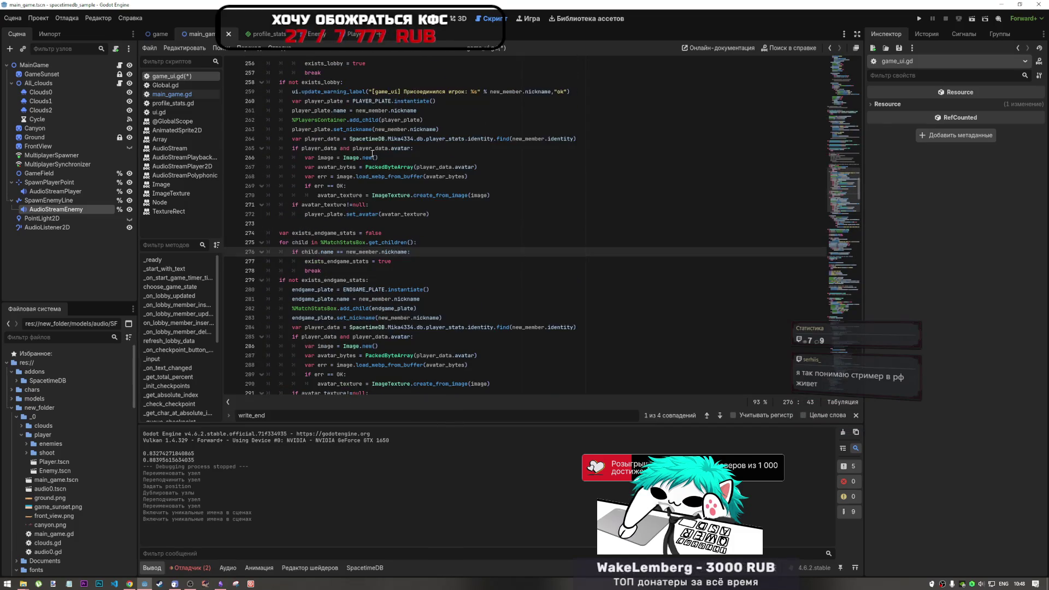
scroll(335, 228, up, 2)
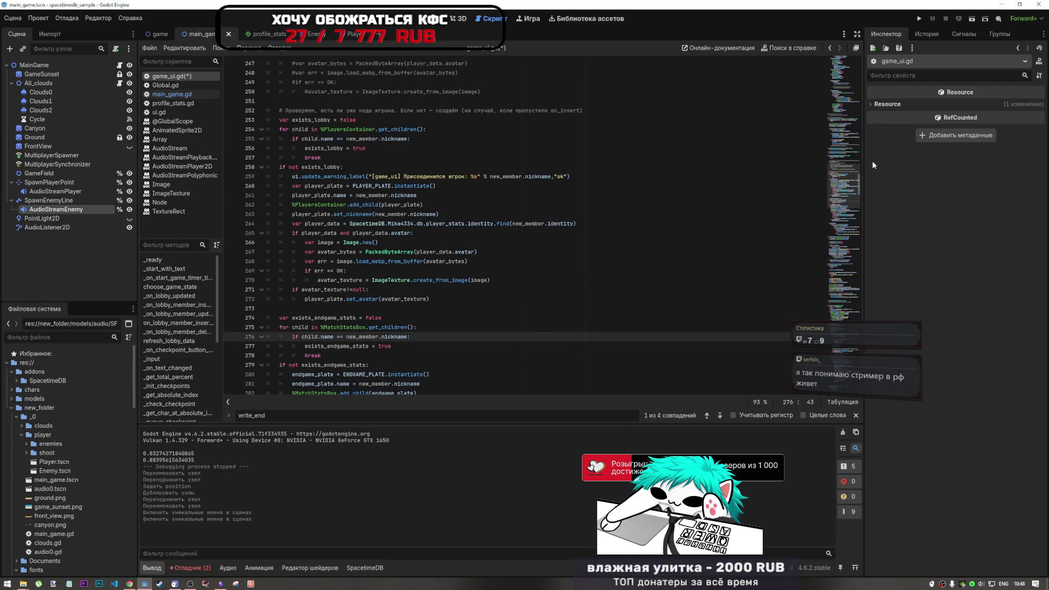
click(847, 177)
drag(850, 165, 851, 188)
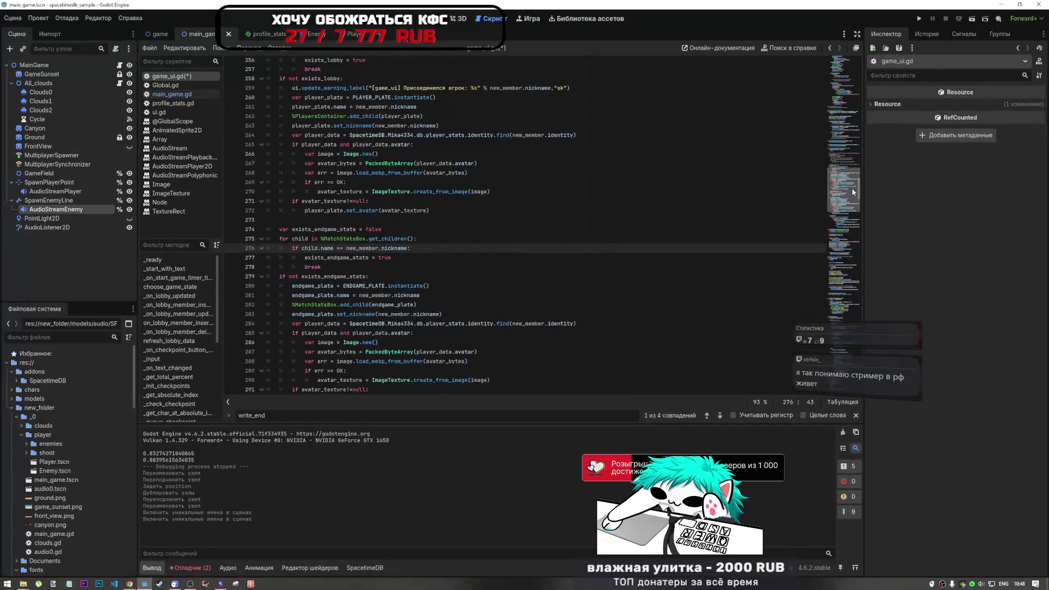
scroll(543, 279, down, 4)
drag(304, 301, 398, 301)
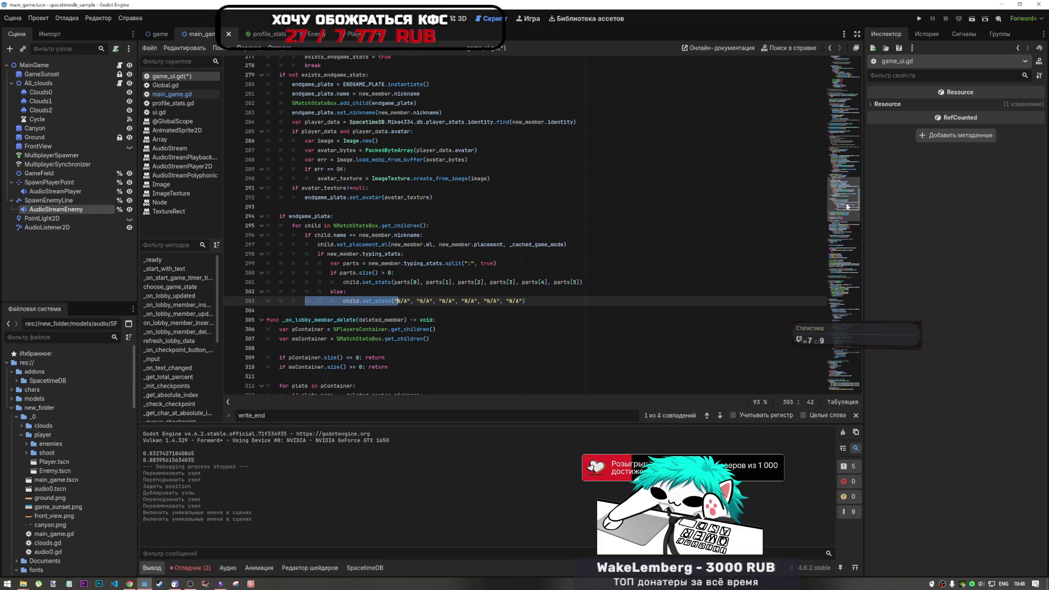
drag(846, 206, 841, 176)
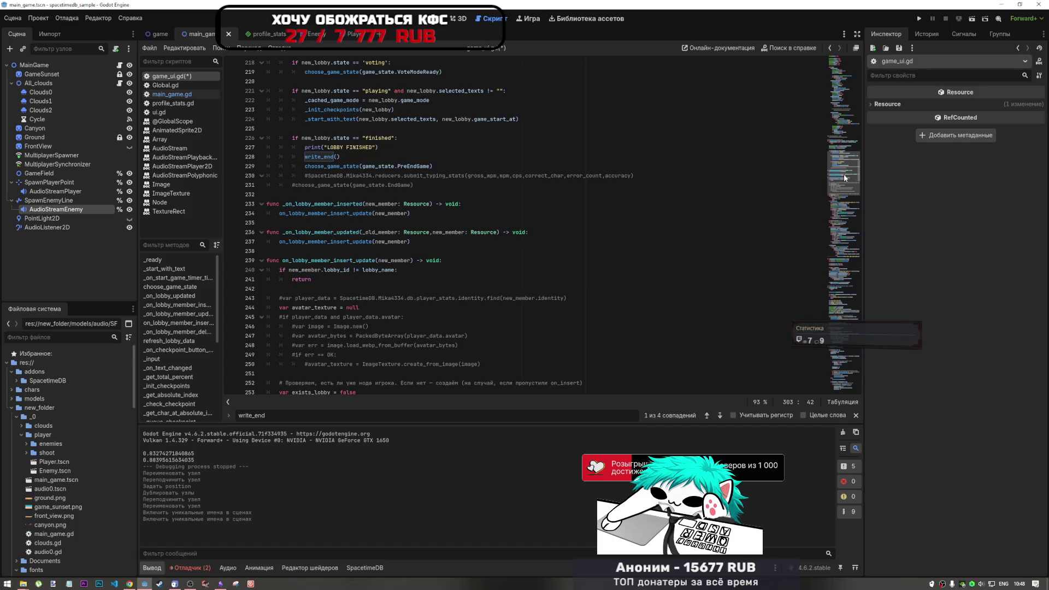
Select the write_end() call on line 228 and follow it to its definition at line 584.
scroll(281, 261, up, 2)
click(362, 222)
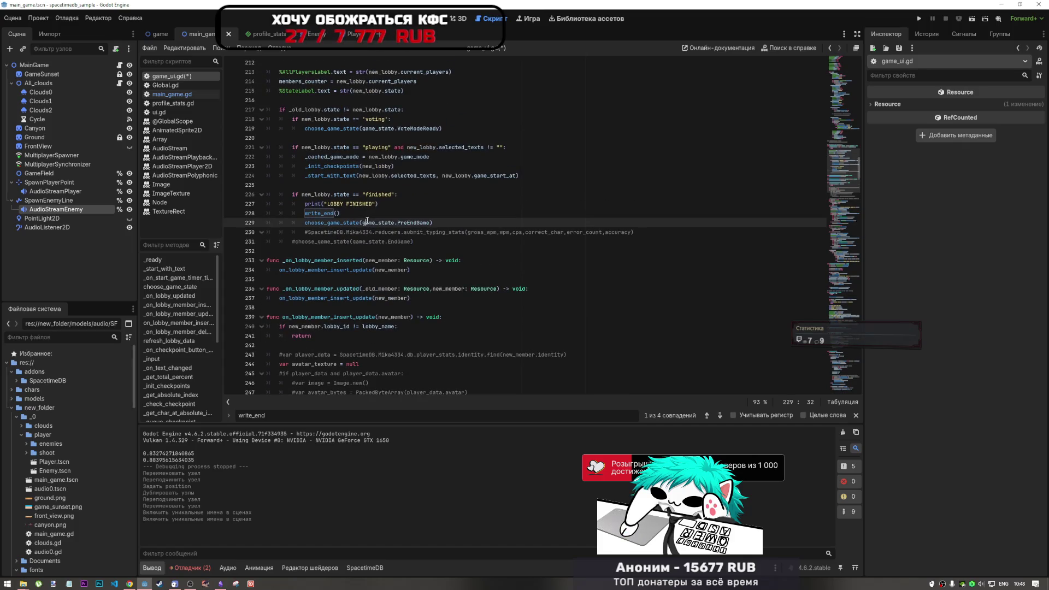
drag(305, 213, 345, 211)
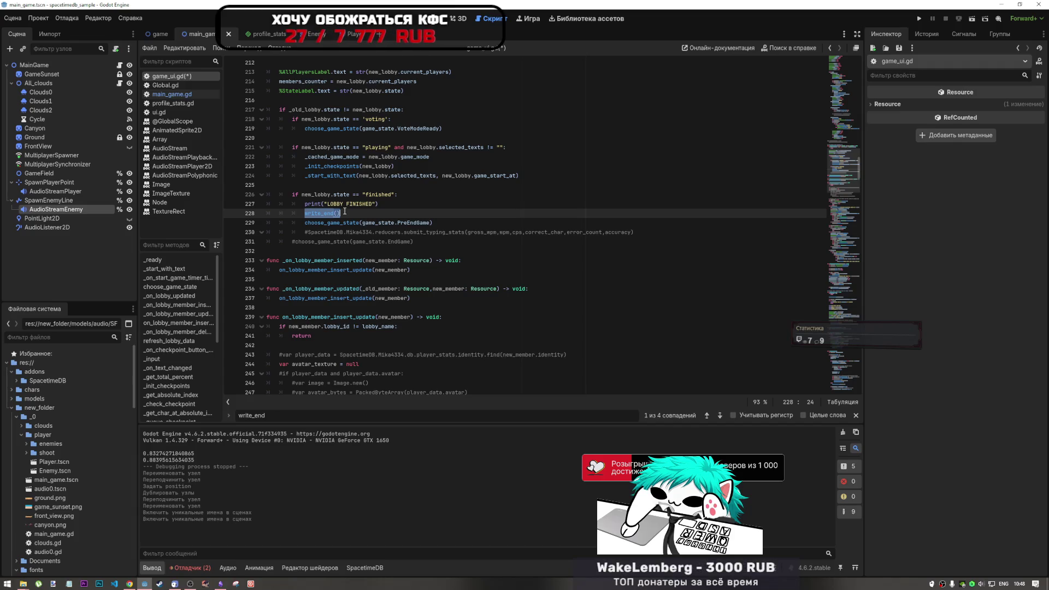
drag(343, 213, 307, 214)
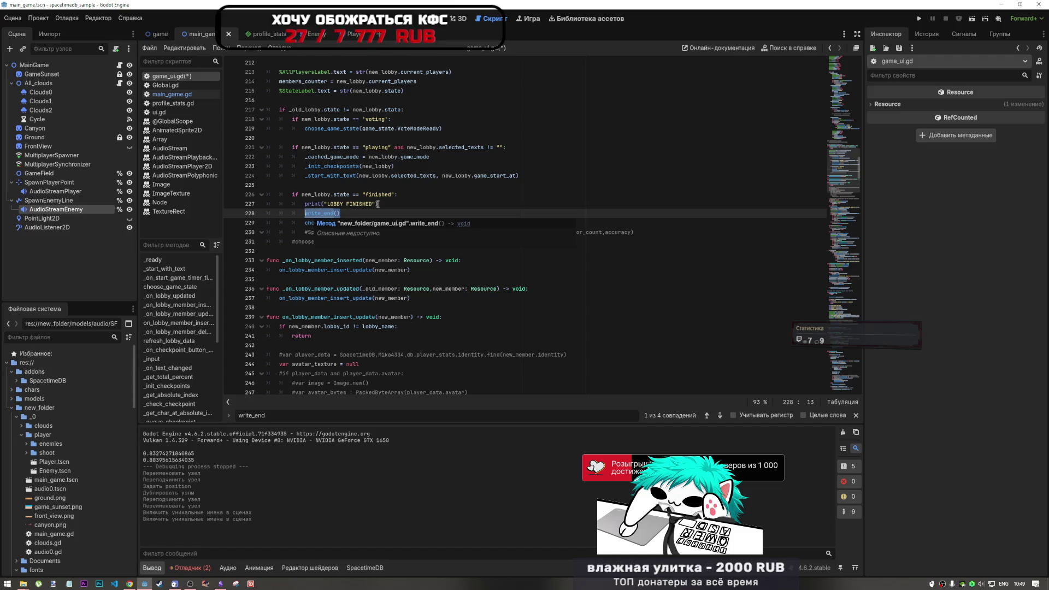
click(339, 217)
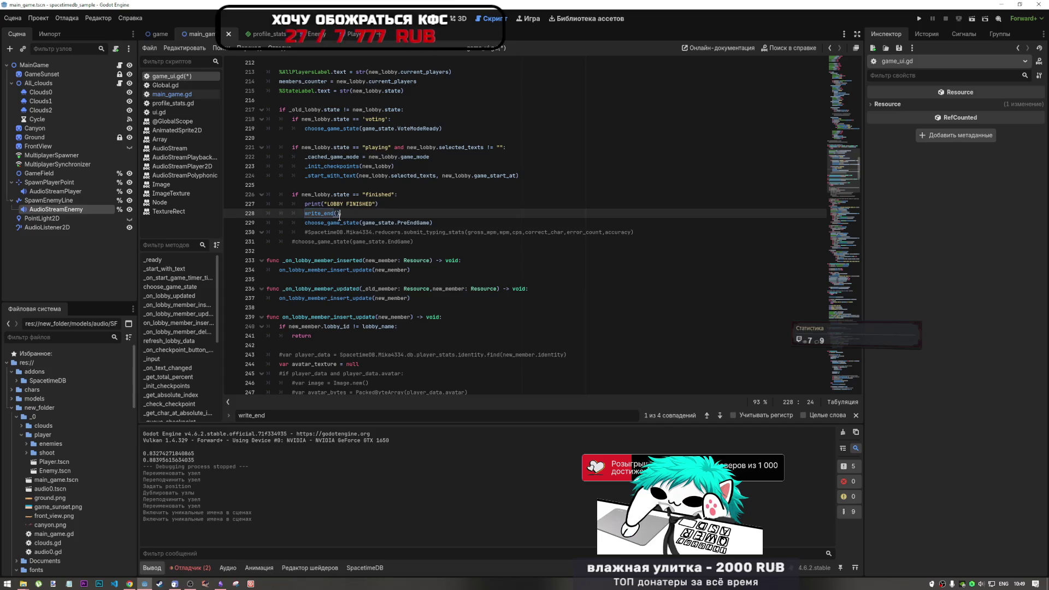
click(328, 213)
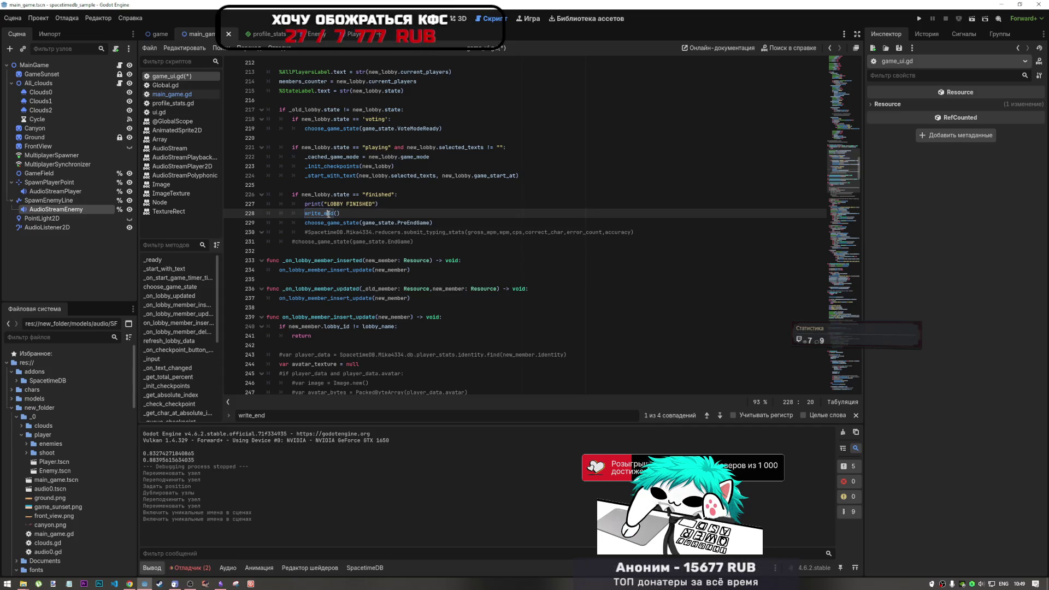
mouse_move(329, 214)
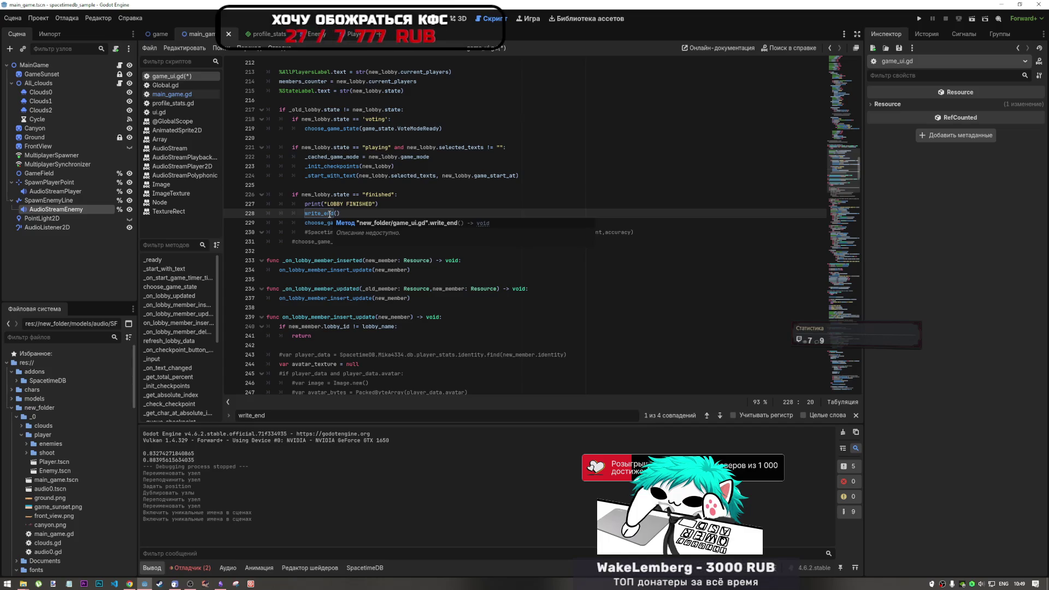
ctrl+click(330, 213)
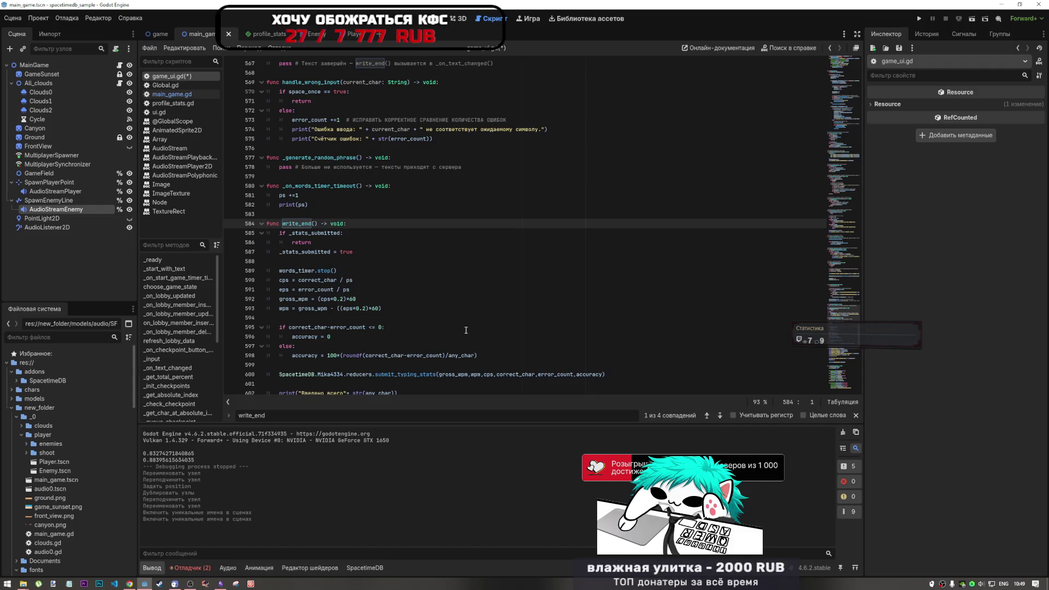
Select the submit_typing_stats call on line 600 and its first argument.
scroll(466, 329, down, 1)
drag(385, 346, 632, 348)
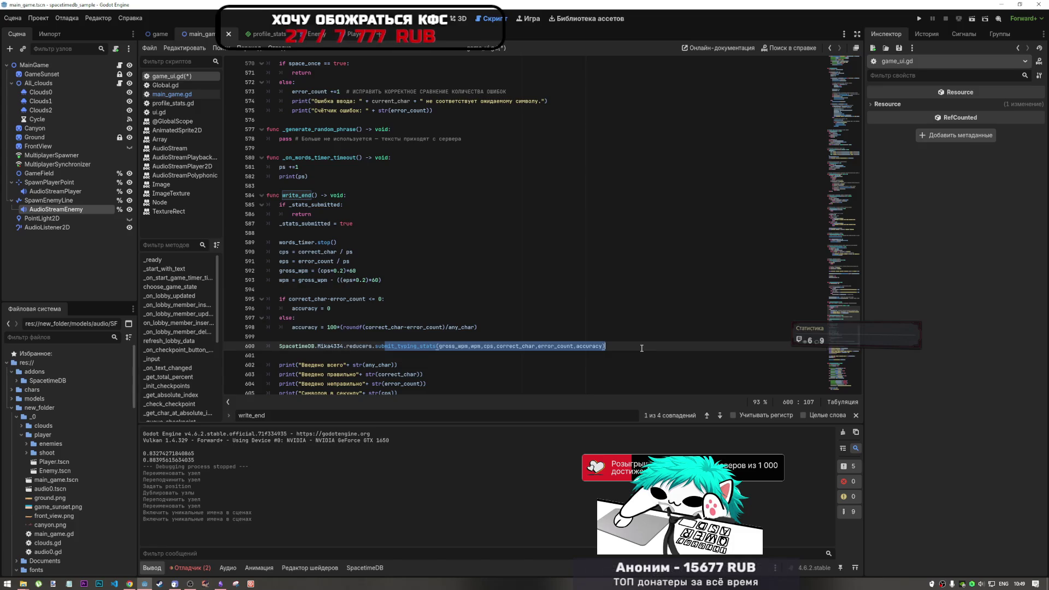
scroll(641, 348, down, 5)
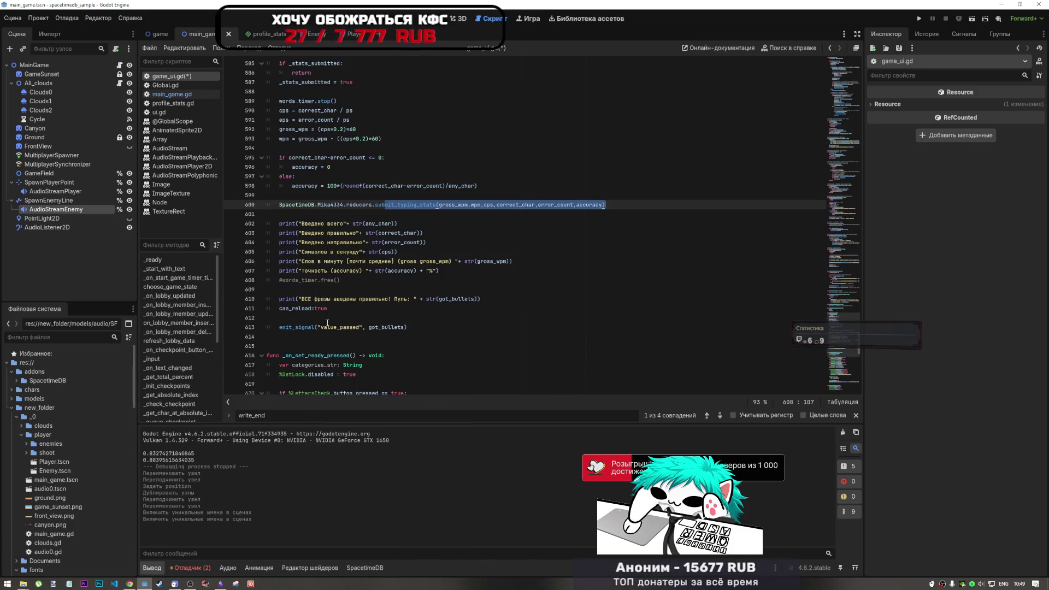
scroll(350, 273, up, 1)
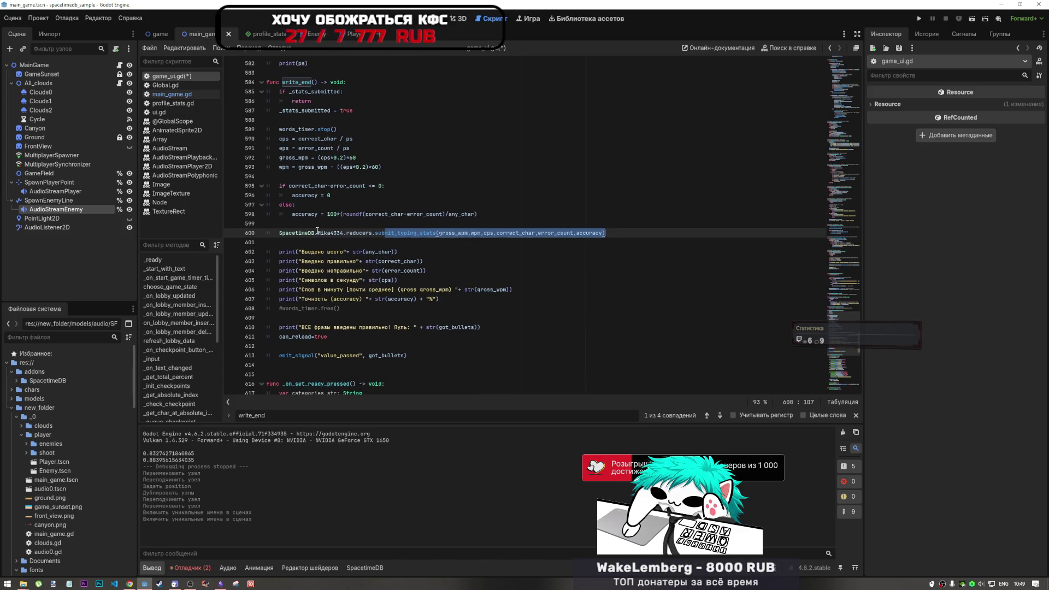
click(357, 233)
drag(357, 233, 467, 231)
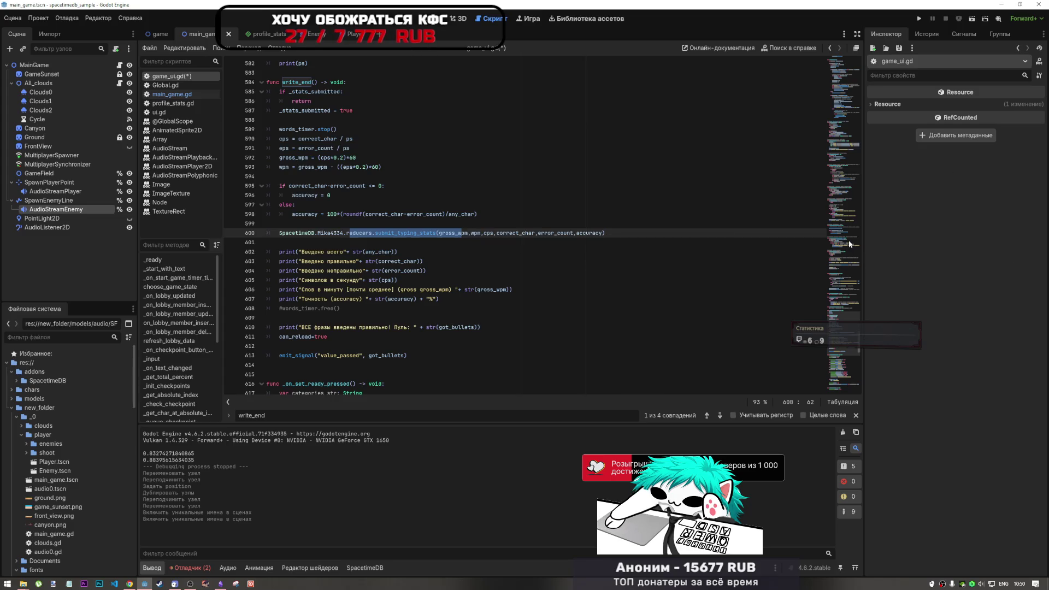
Move back up to the end-game plate code around line 280.
scroll(843, 286, up, 1)
mouse_move(843, 286)
mouse_down()
mouse_move(829, 173)
mouse_move(843, 170)
mouse_move(838, 190)
mouse_up()
scroll(840, 189, down, 3)
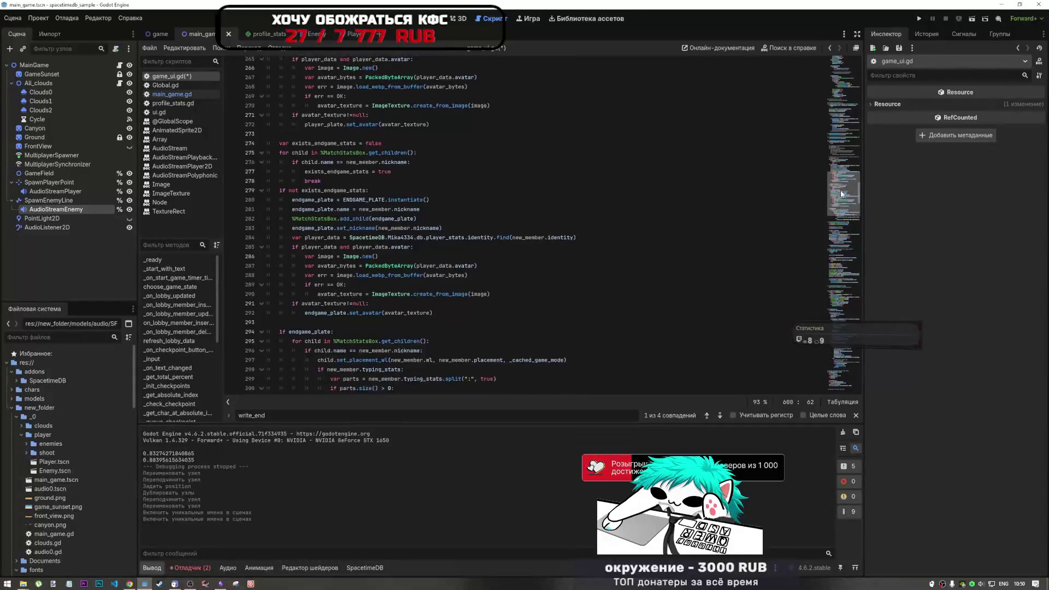
click(546, 346)
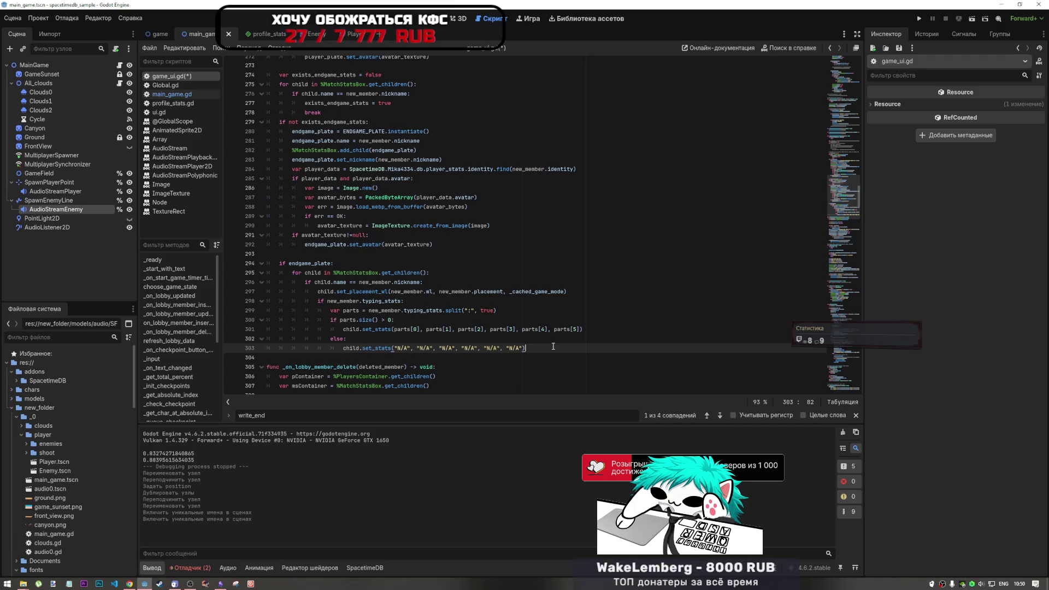
scroll(472, 253, up, 10)
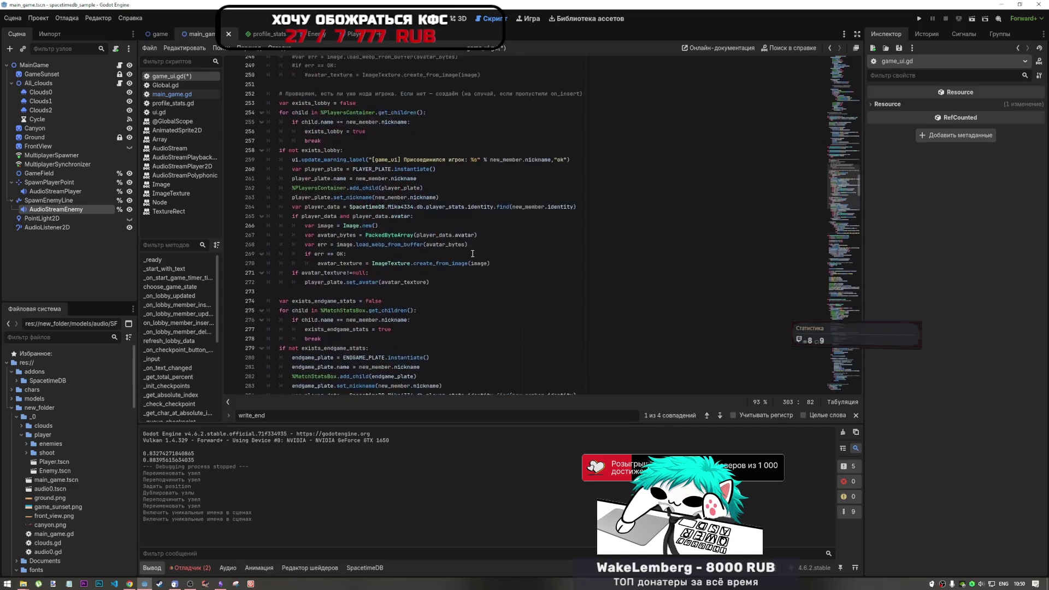
scroll(472, 254, down, 10)
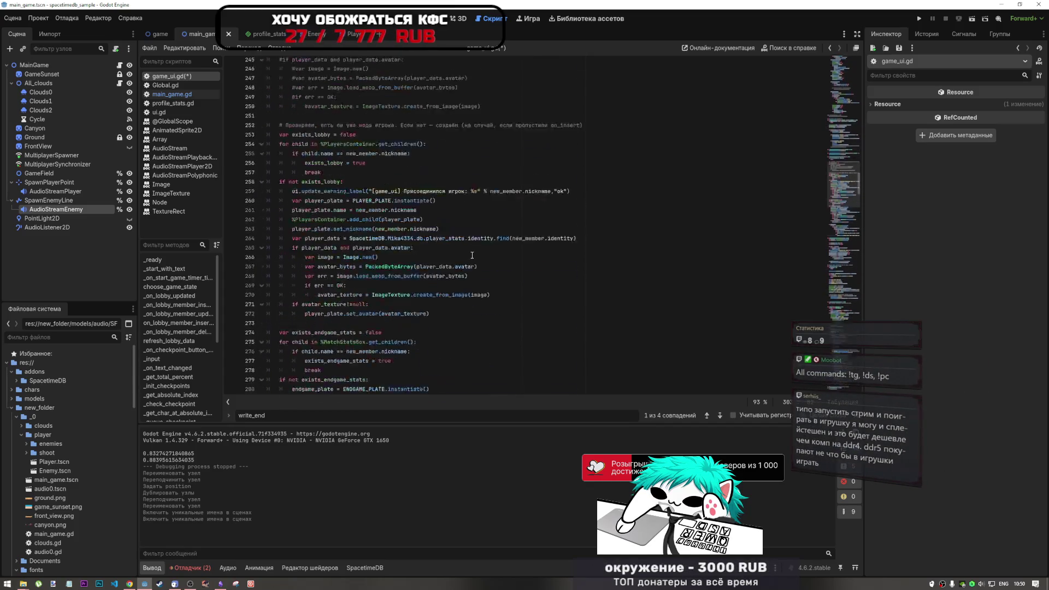
scroll(472, 255, down, 3)
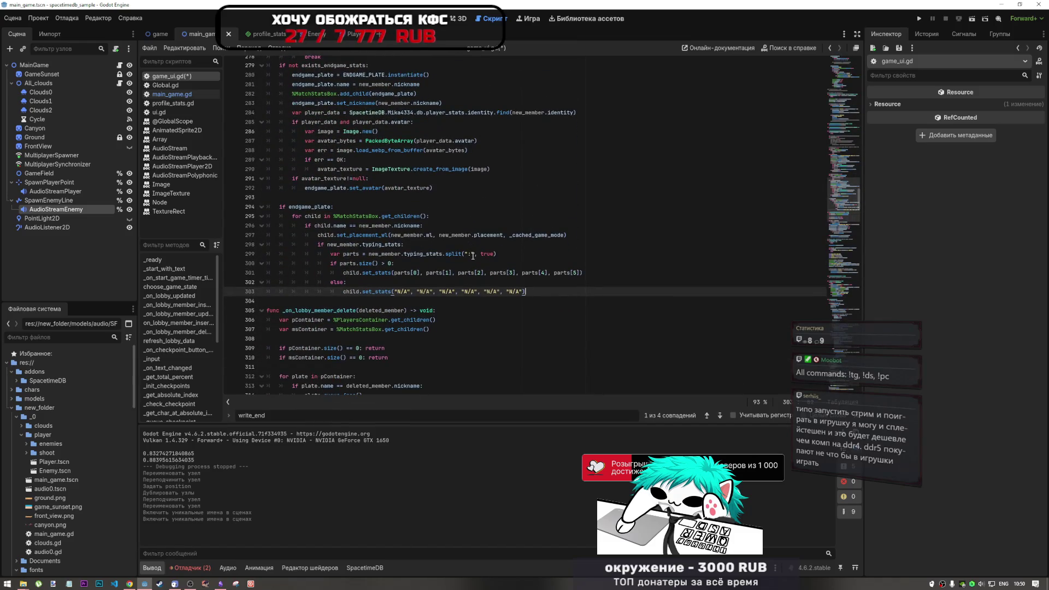
drag(432, 235, 390, 235)
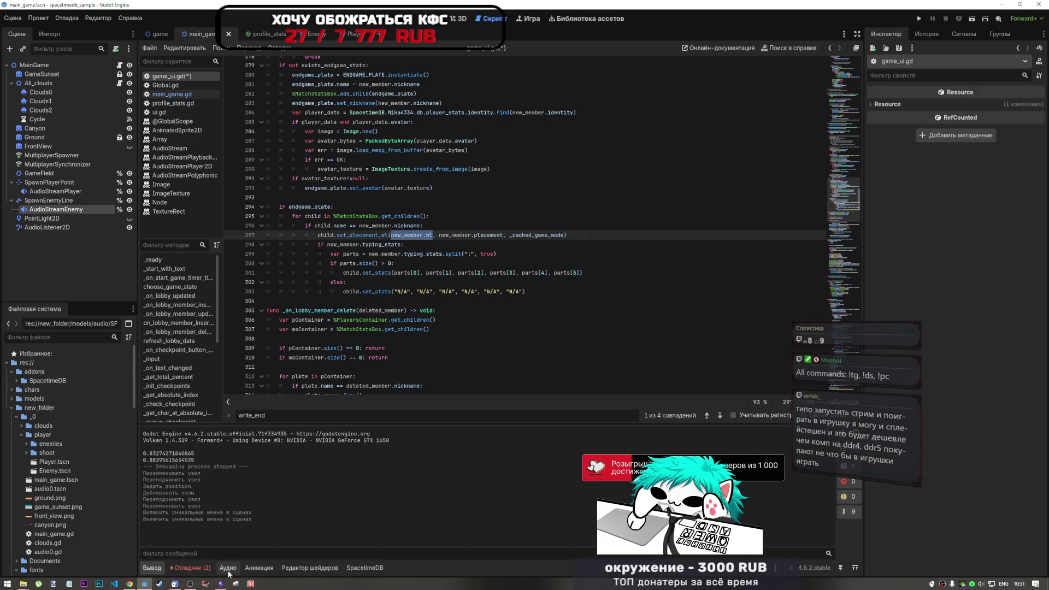
mouse_move(221, 583)
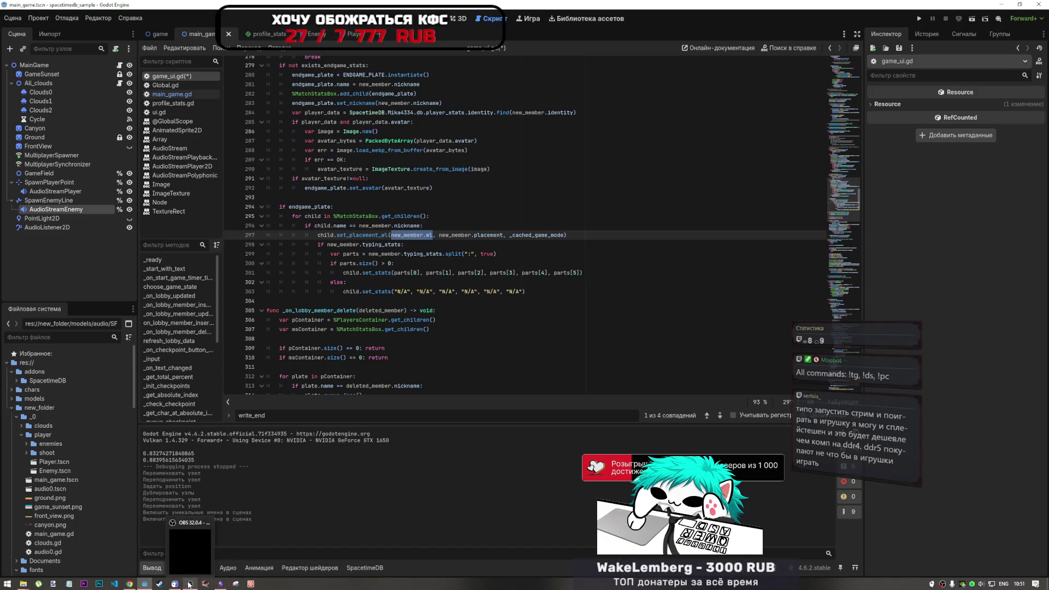